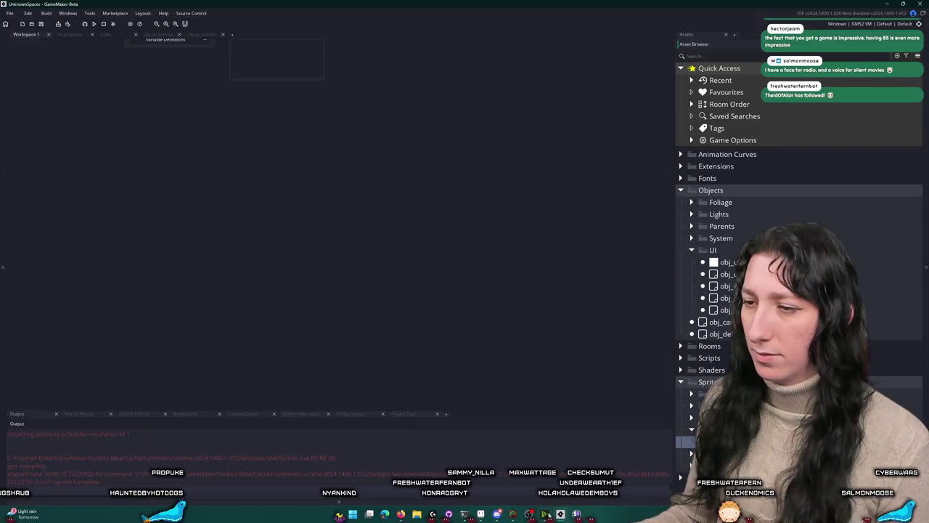
Step: Switch from GameMaker to Aseprite and its UIConcept.aseprite inventory mockup
click(495, 514)
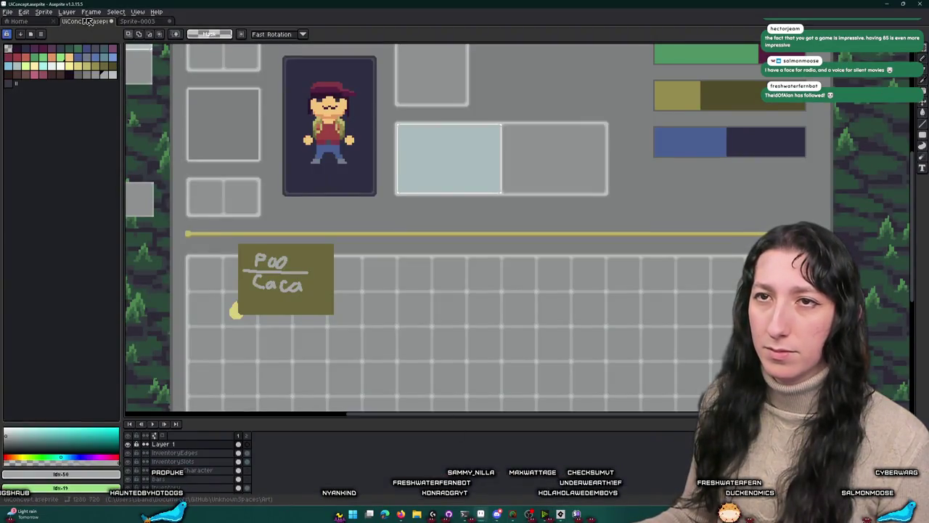
Step: Create a new 48×48 sprite, Sprite-0004
click(132, 21)
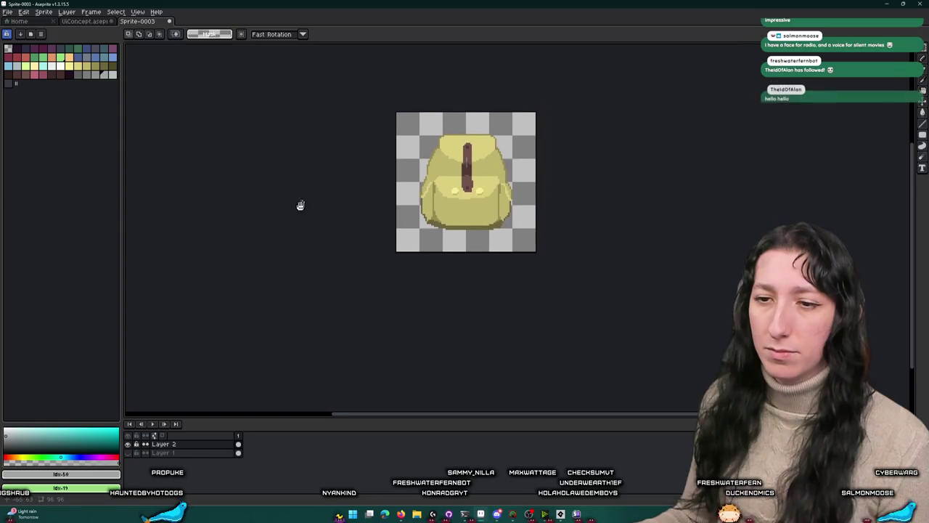
click(9, 12)
click(28, 24)
key(Return)
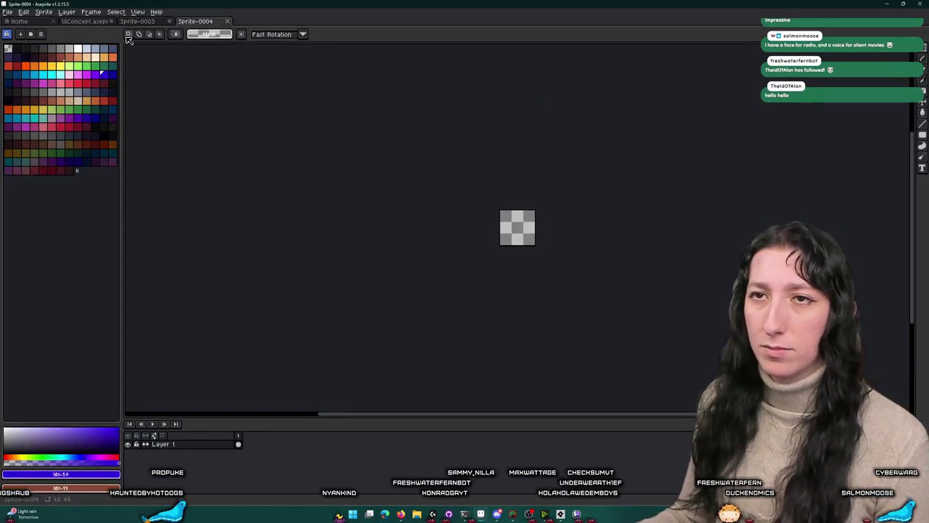
scroll(373, 218, up, 2)
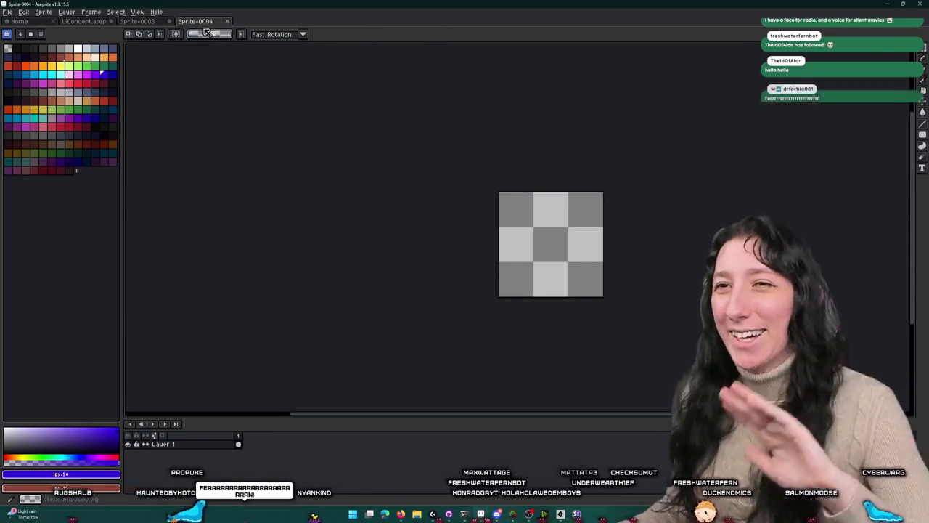
Step: Copy the whole 96 px backpack from Sprite-0003 and paste it into Sprite-0004
click(145, 21)
scroll(443, 120, up, 4)
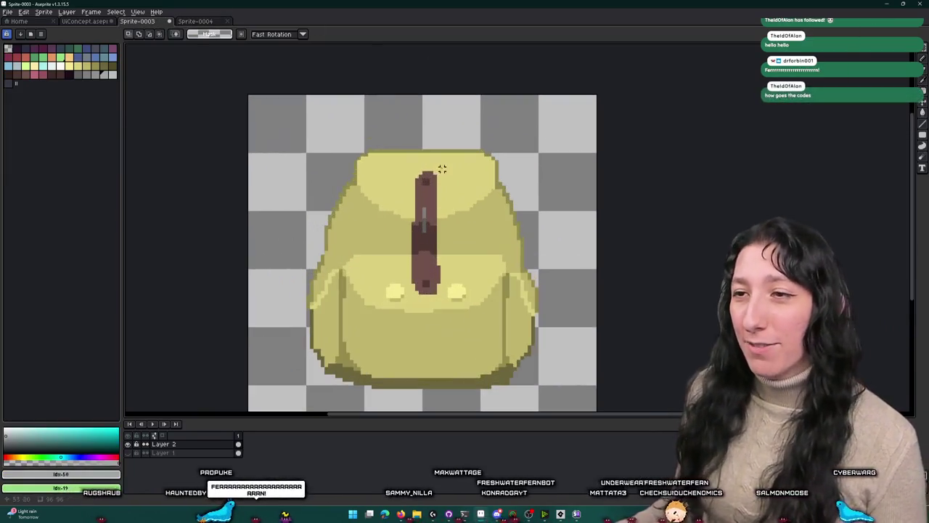
drag(336, 182, 349, 151)
scroll(349, 151, down, 2)
key(ctrl+a)
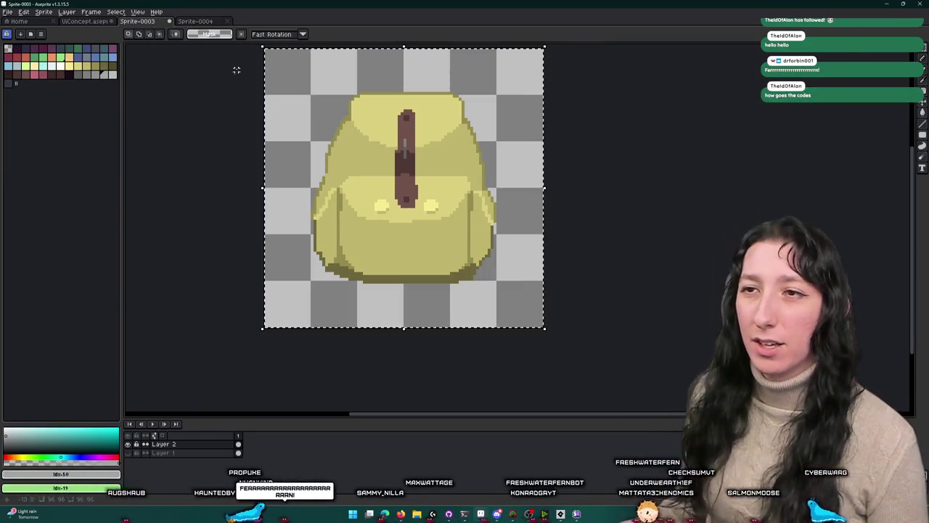
key(ctrl+Tab)
scroll(517, 228, up, 2)
key(ctrl+v)
drag(586, 263, 402, 207)
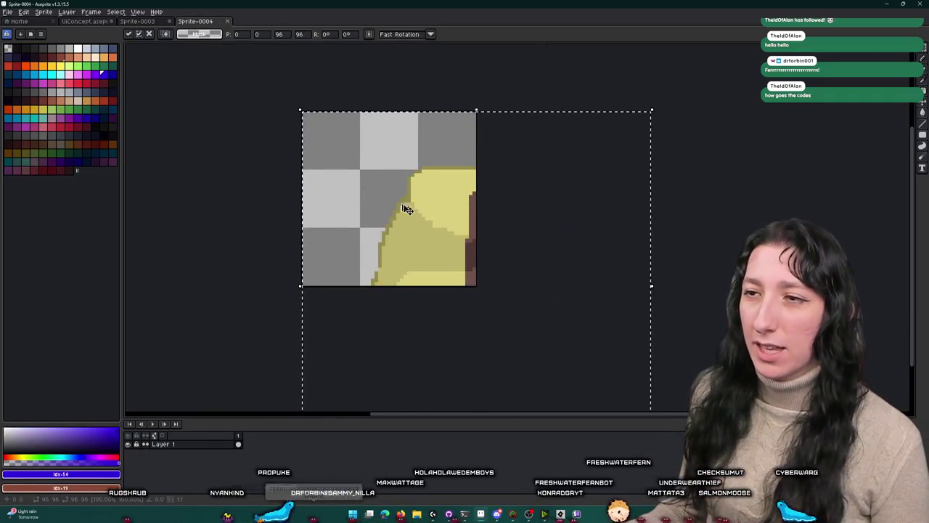
Step: Scale the pasted backpack to 50%, about 48×48, so it fills the canvas
scroll(457, 225, down, 2)
mouse_move(572, 368)
mouse_down()
mouse_move(470, 264)
mouse_move(455, 263)
mouse_move(523, 268)
mouse_up()
scroll(455, 263, up, 1)
scroll(485, 262, up, 1)
scroll(508, 298, up, 2)
scroll(365, 191, up, 1)
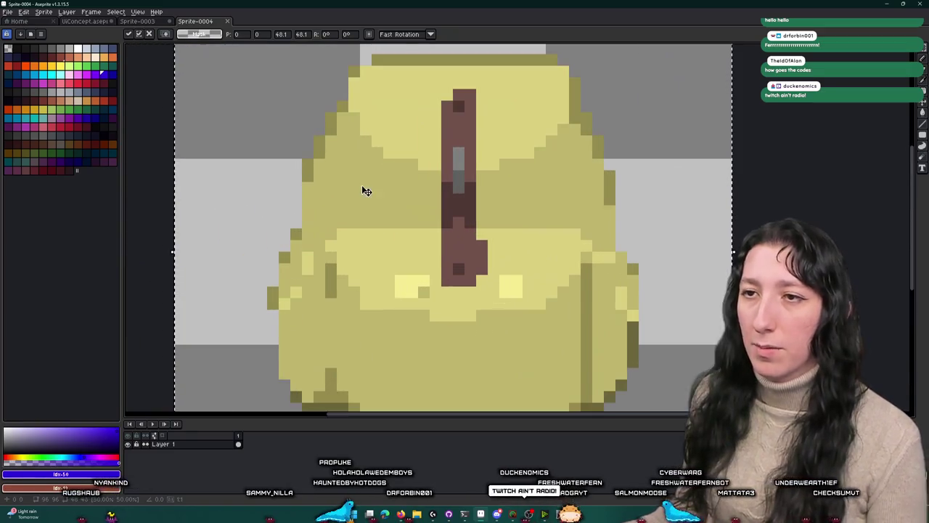
Step: Add olive pixels to the left outline and light-yellow pixels to the right pocket edge
key(i)
scroll(306, 196, up, 1)
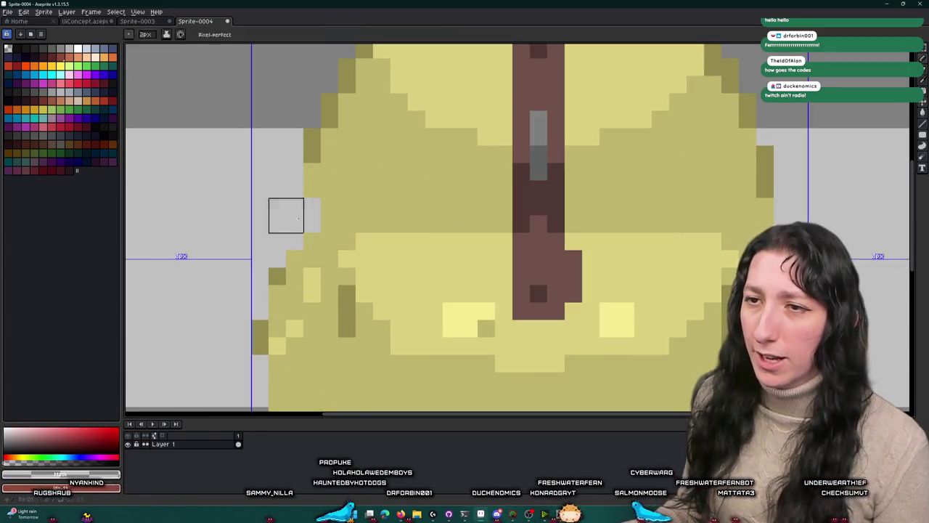
click(298, 231)
key(b)
click(294, 166)
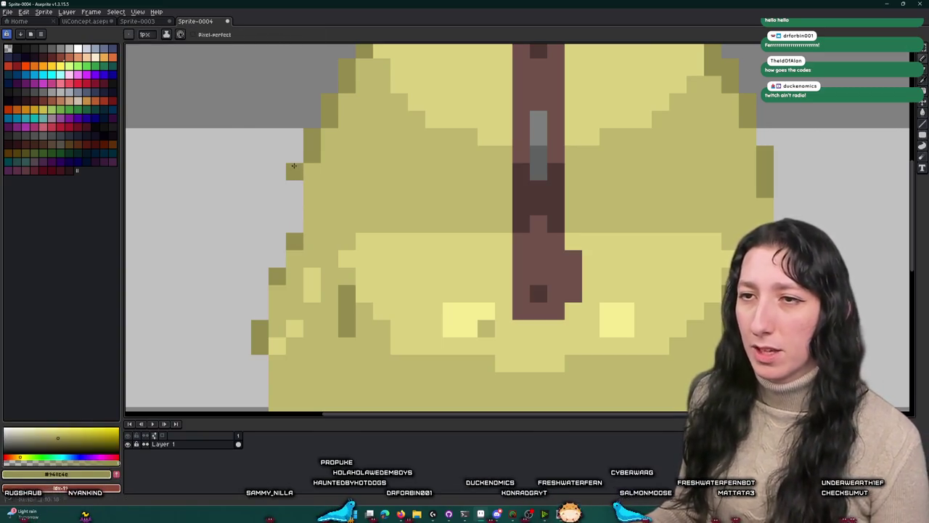
scroll(297, 218, down, 1)
click(277, 242)
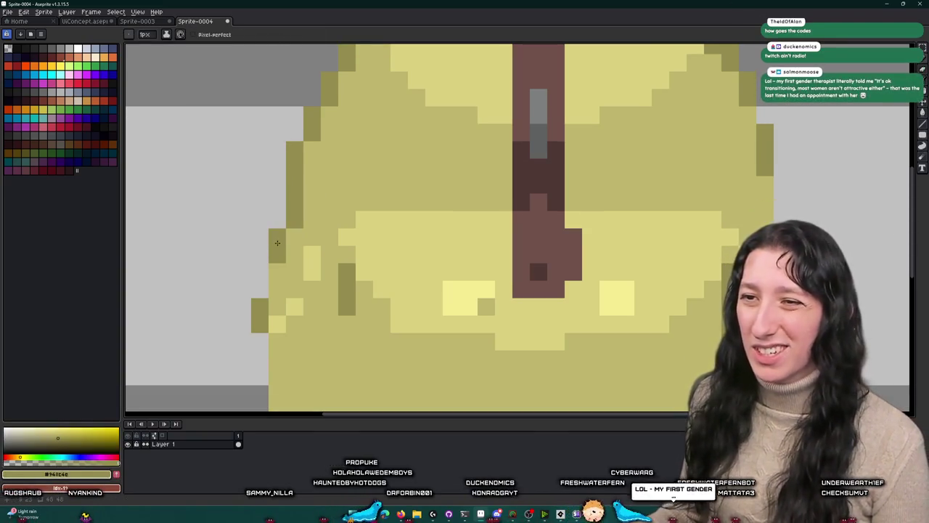
scroll(265, 296, down, 2)
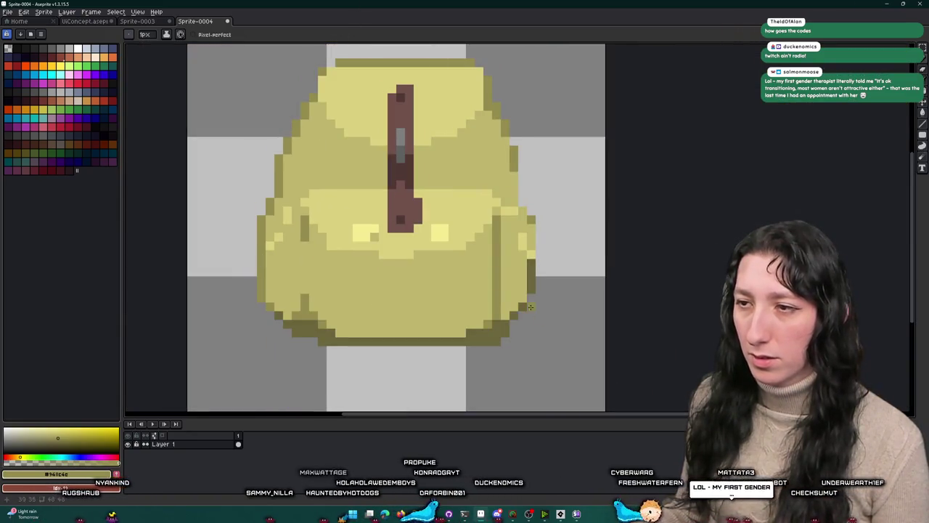
drag(540, 226, 538, 251)
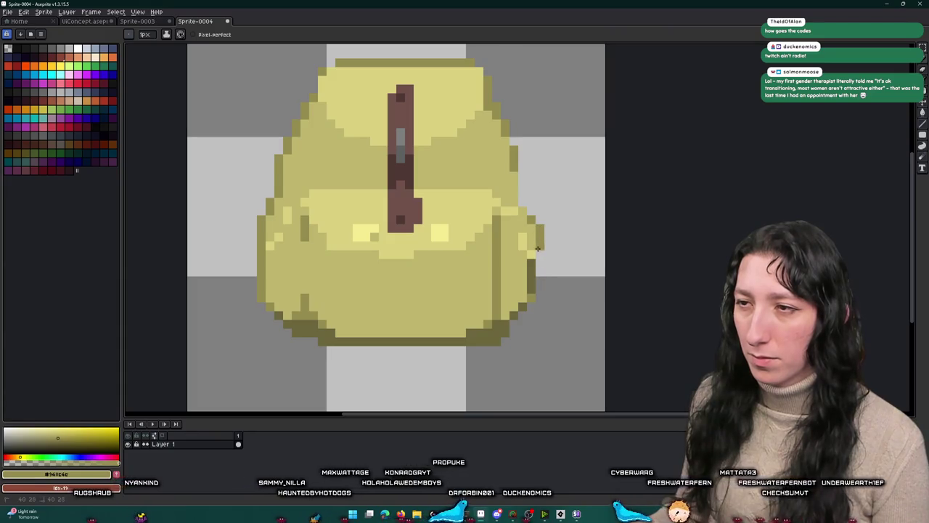
scroll(539, 251, up, 3)
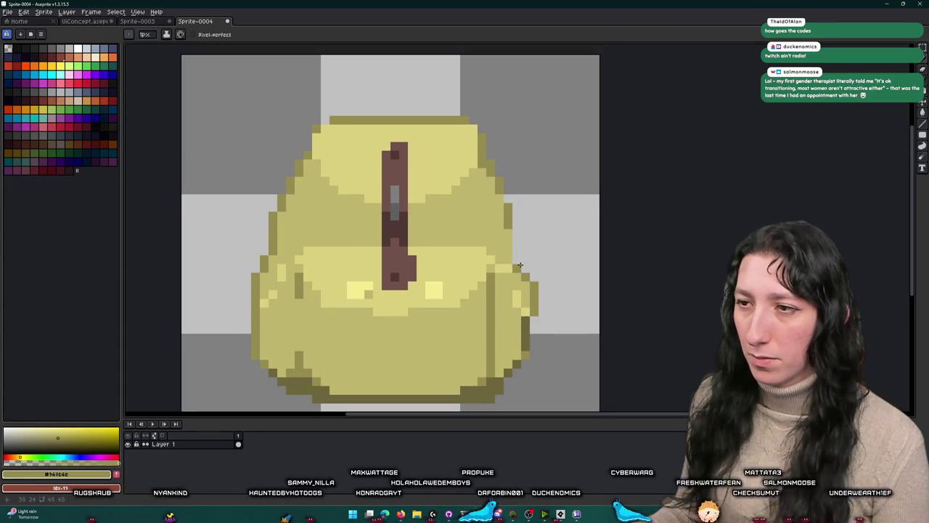
scroll(521, 280, down, 3)
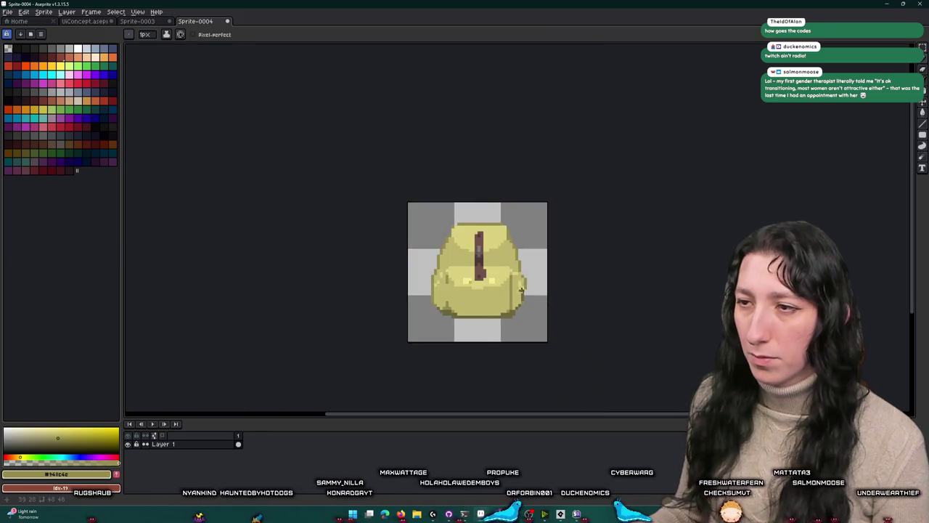
scroll(521, 286, up, 3)
Step: Darken the pocket's left edge with dark olive pixels, replacing an undone stroke
drag(172, 273, 165, 320)
key(ctrl+z)
scroll(152, 336, down, 3)
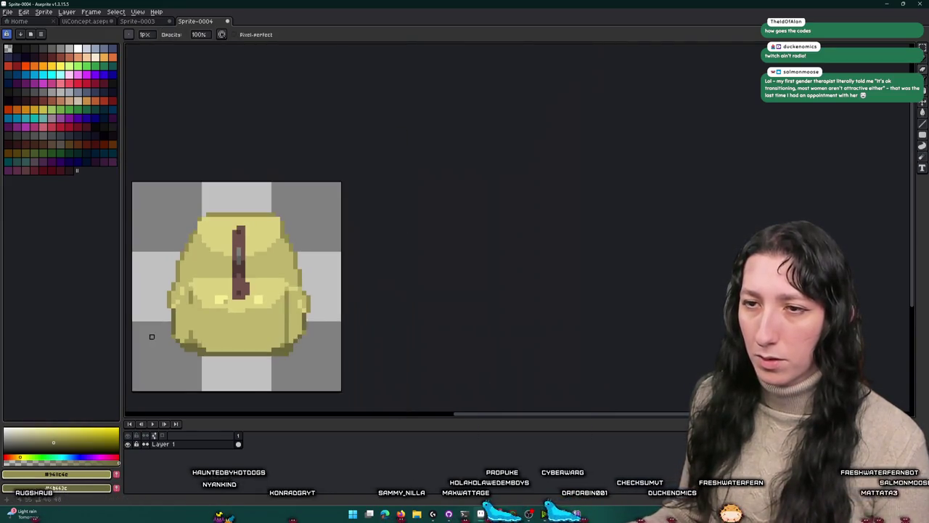
scroll(332, 286, down, 1)
scroll(341, 262, up, 4)
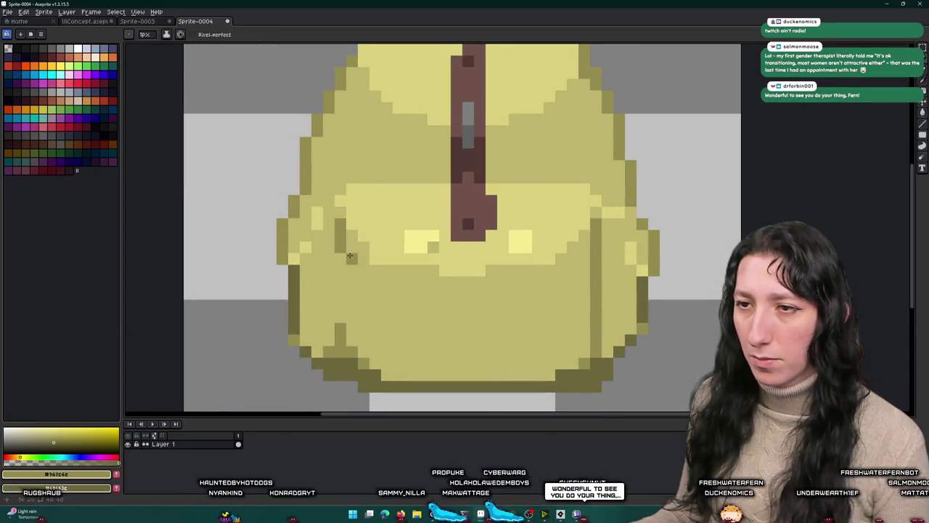
mouse_move(340, 260)
mouse_down()
mouse_move(343, 324)
mouse_move(340, 266)
mouse_up()
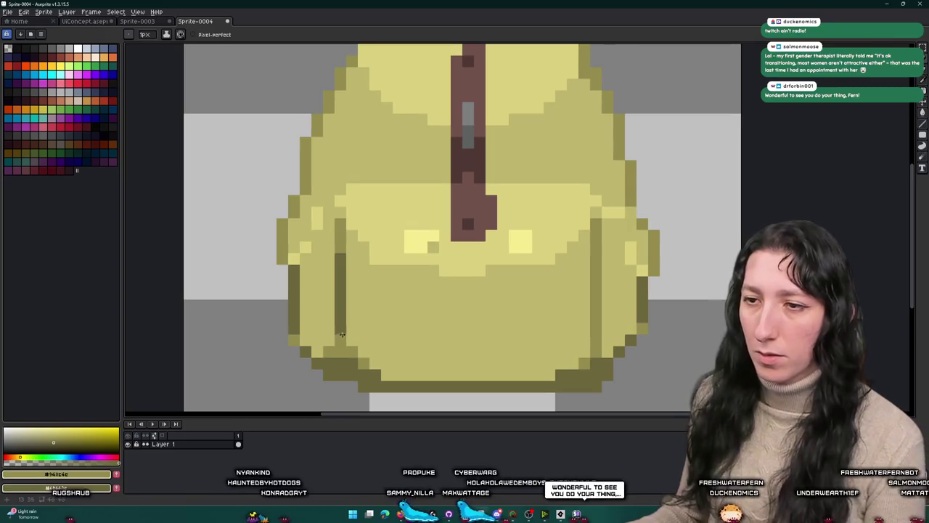
click(339, 317)
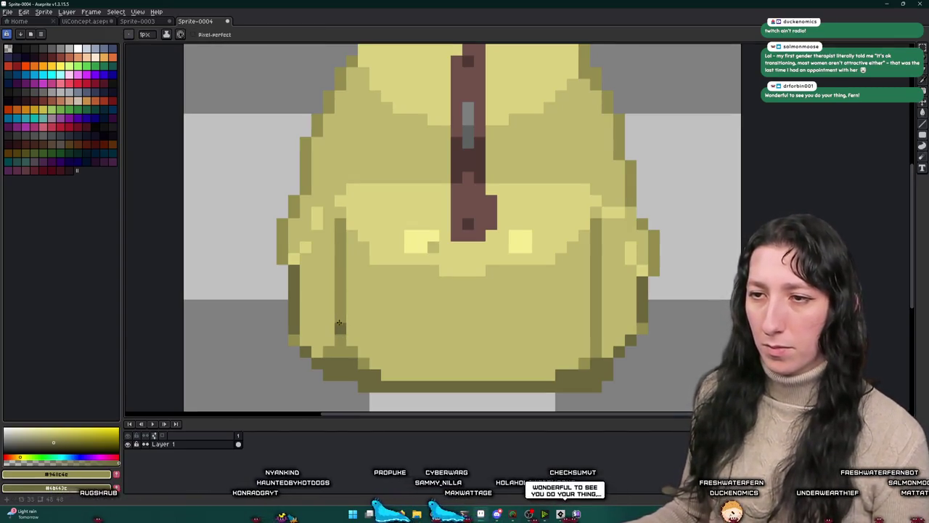
scroll(339, 342, down, 5)
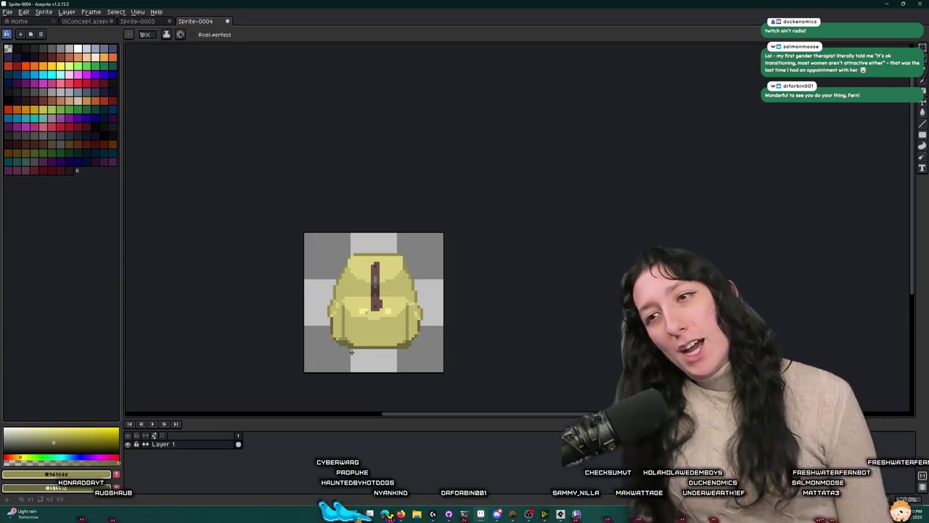
Step: Sample the backpack's yellow and touch up the edge pixels near the strap top
key(i)
scroll(338, 251, up, 5)
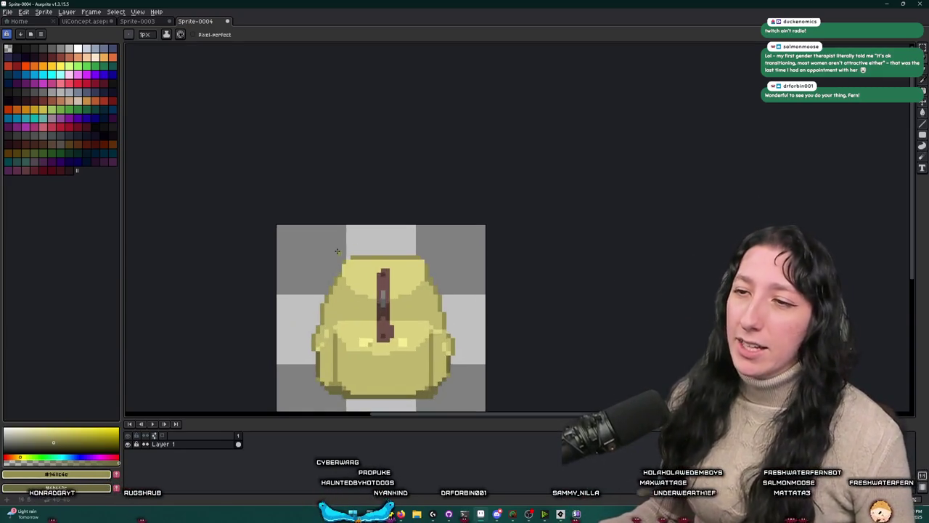
click(380, 182)
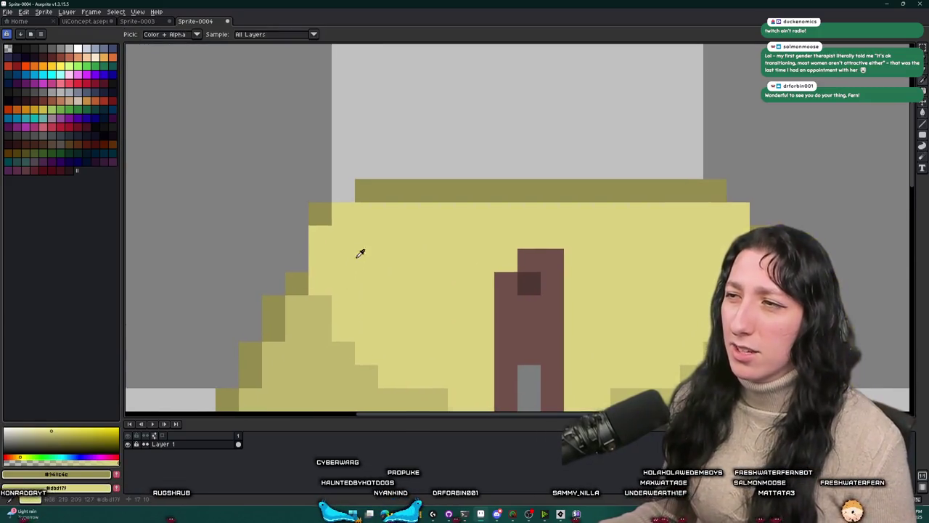
key(b)
drag(320, 284, 316, 233)
click(343, 191)
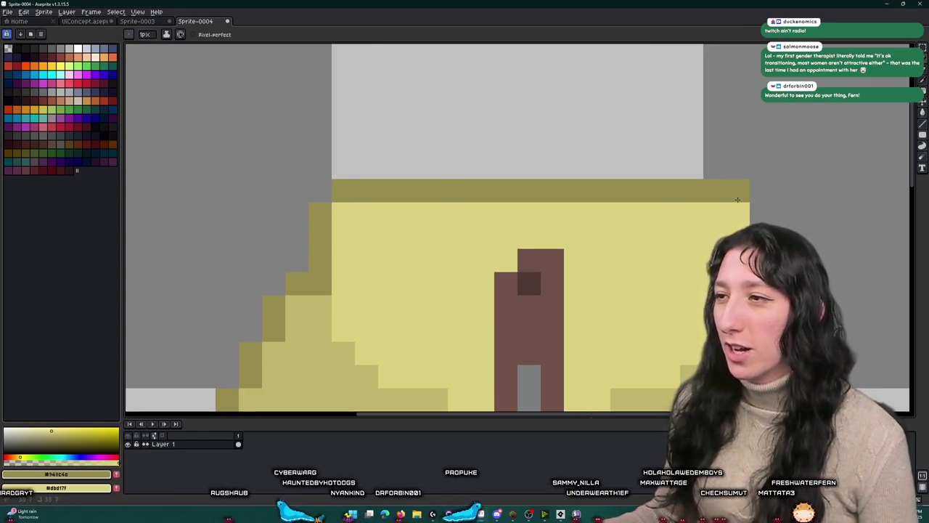
scroll(777, 214, down, 5)
scroll(596, 247, down, 1)
scroll(596, 247, up, 2)
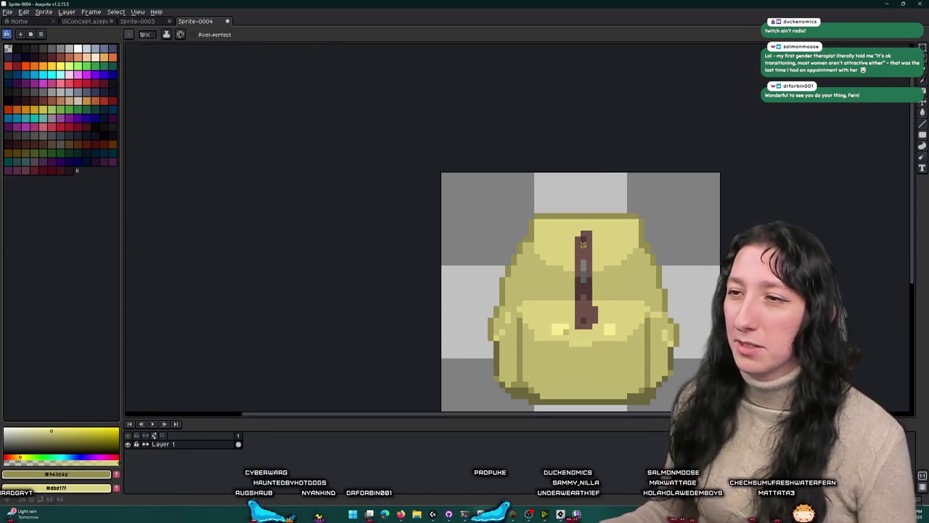
Step: Set the strap's brown as the second colour and yellow as the drawing colour
alt+right_click(573, 233)
scroll(574, 233, up, 1)
scroll(576, 231, down, 3)
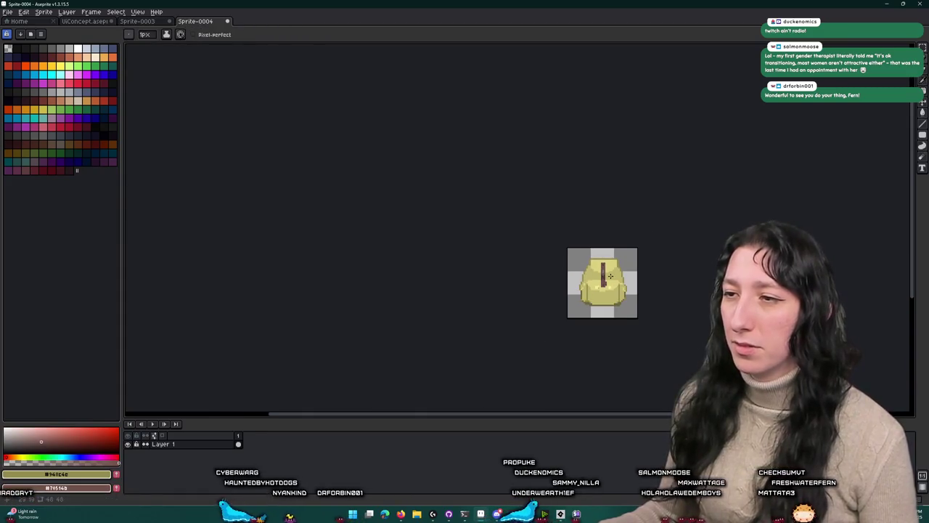
scroll(520, 256, up, 1)
key(ctrl)
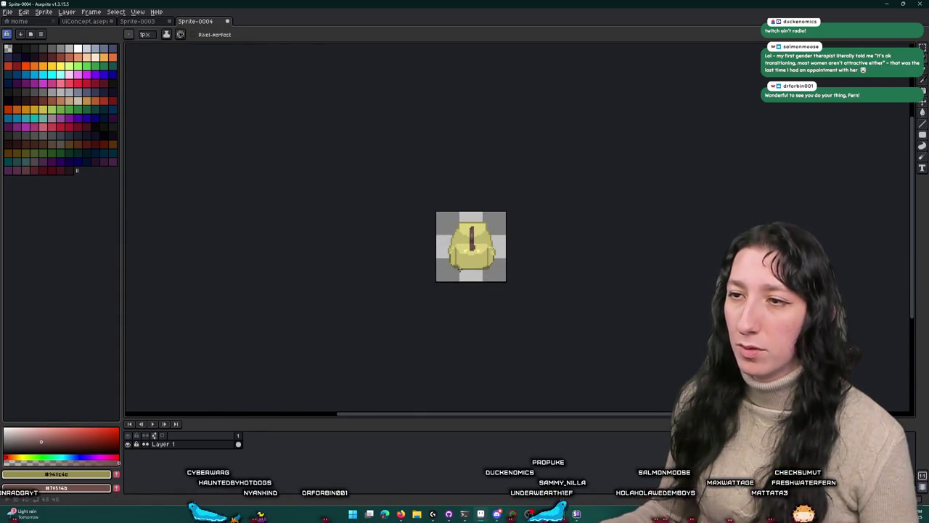
scroll(478, 230, up, 8)
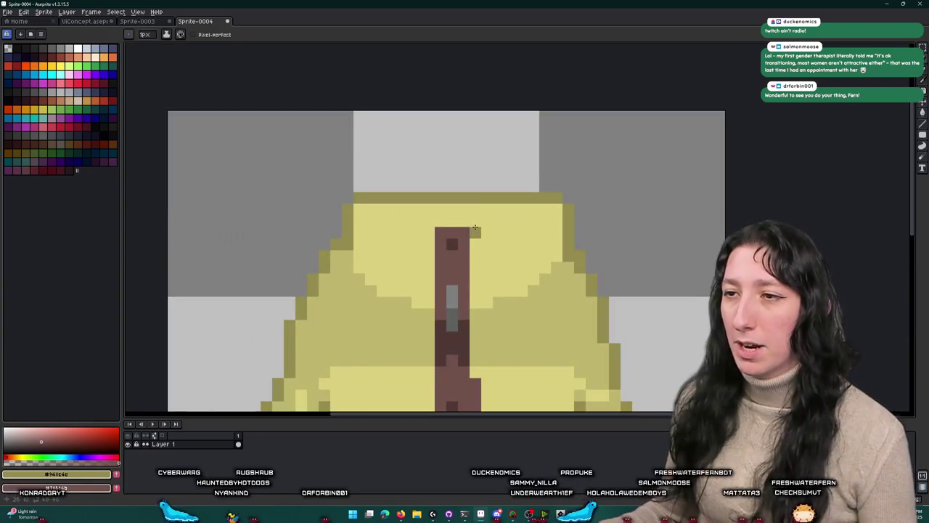
alt+click(476, 228)
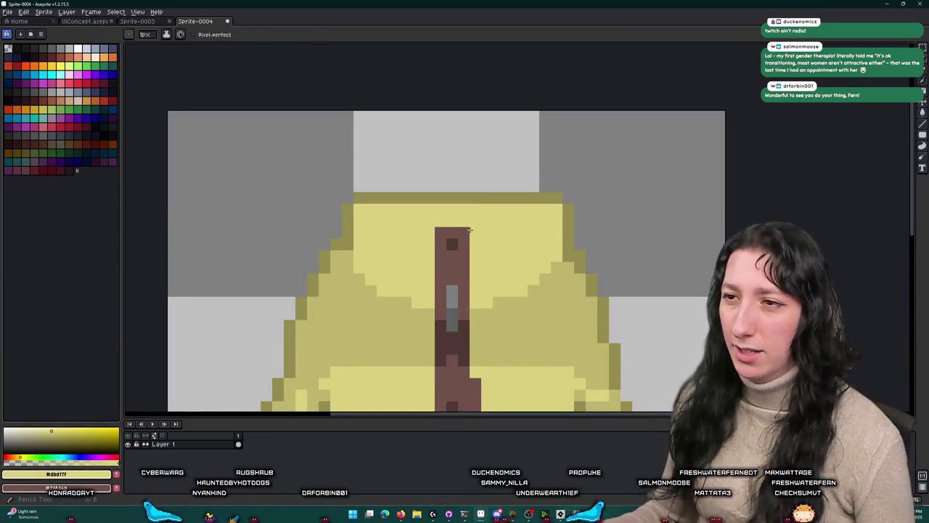
scroll(427, 311, down, 3)
scroll(462, 293, up, 4)
scroll(557, 250, down, 3)
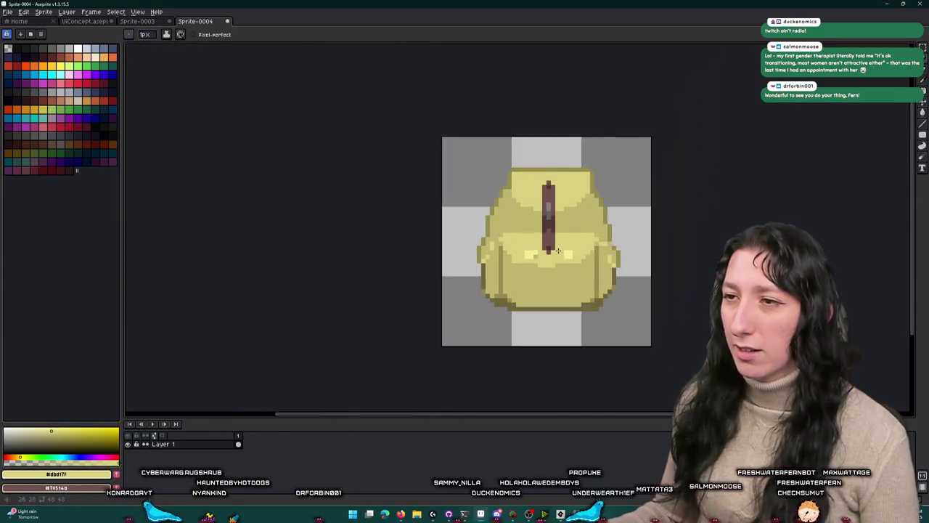
scroll(558, 251, up, 3)
scroll(560, 214, up, 2)
Step: Paint brown pixels at the bottom of the strap
right_click(529, 294)
right_click(467, 298)
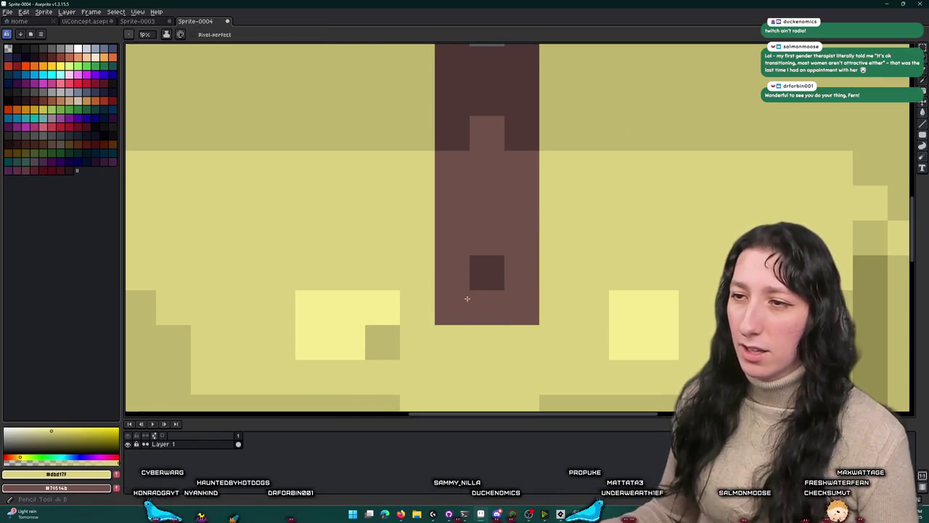
scroll(468, 338, down, 3)
scroll(461, 327, up, 2)
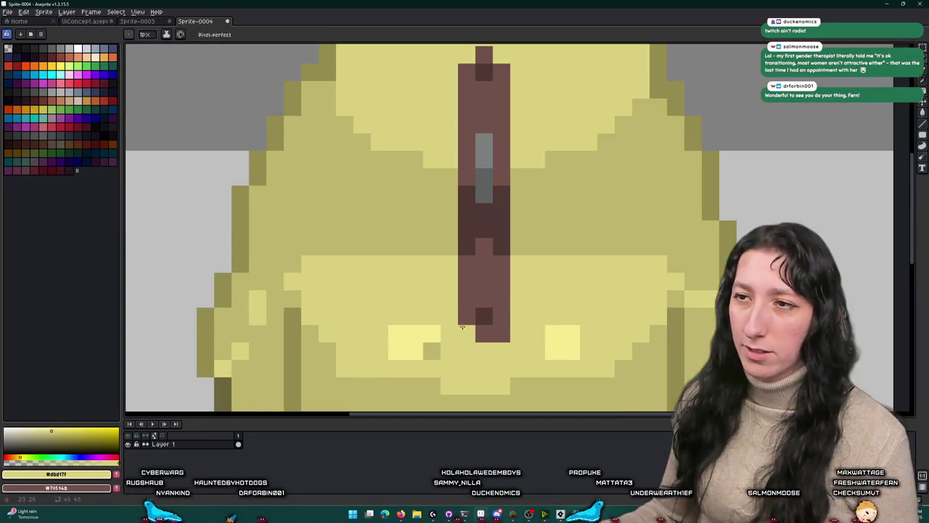
scroll(516, 333, down, 7)
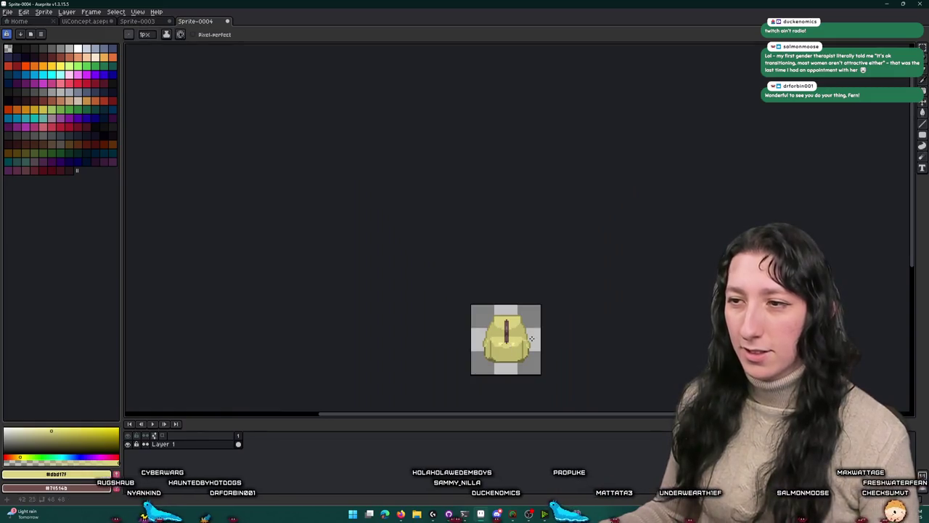
scroll(517, 325, down, 2)
scroll(465, 305, up, 5)
Step: Make the strap's brown the pencil's drawing colour
key(v)
key(b)
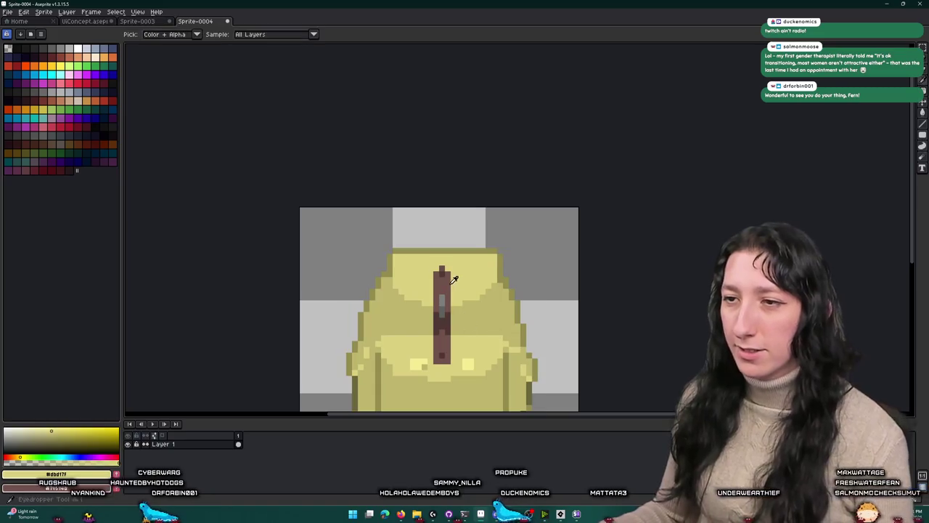
alt+click(455, 281)
scroll(455, 281, up, 3)
scroll(416, 260, down, 4)
scroll(416, 260, down, 1)
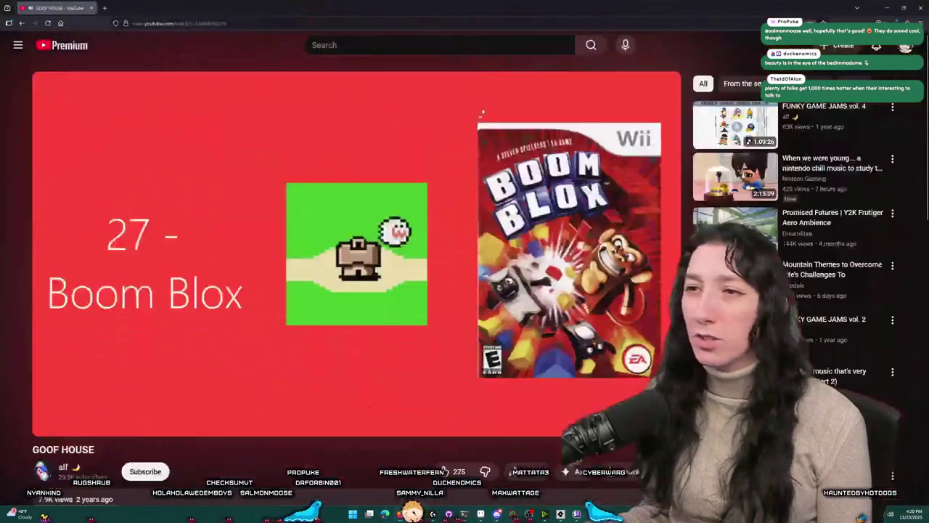
Step: Jump the video to the 'Main Menu - Burn the Rope' track, then minimize the browser
scroll(252, 259, down, 4)
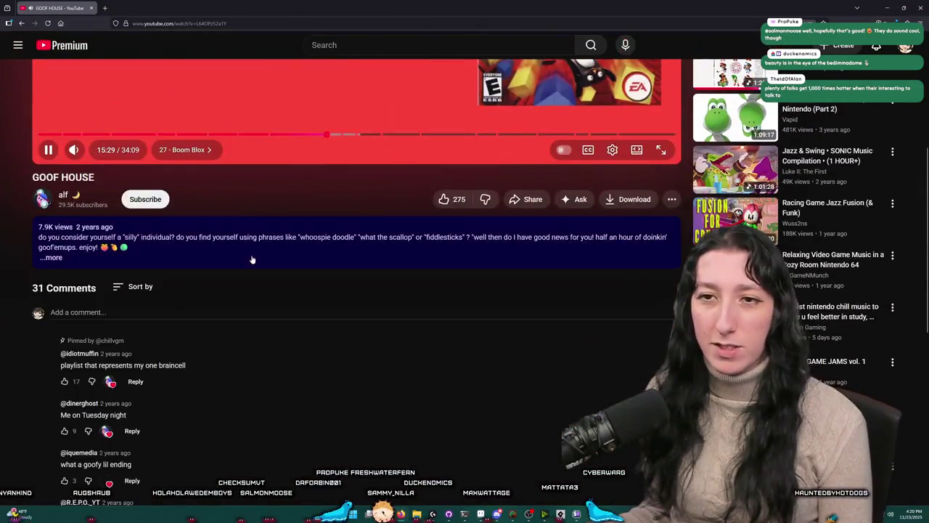
click(247, 263)
scroll(235, 280, up, 1)
scroll(231, 276, up, 3)
right_click(354, 244)
key(Escape)
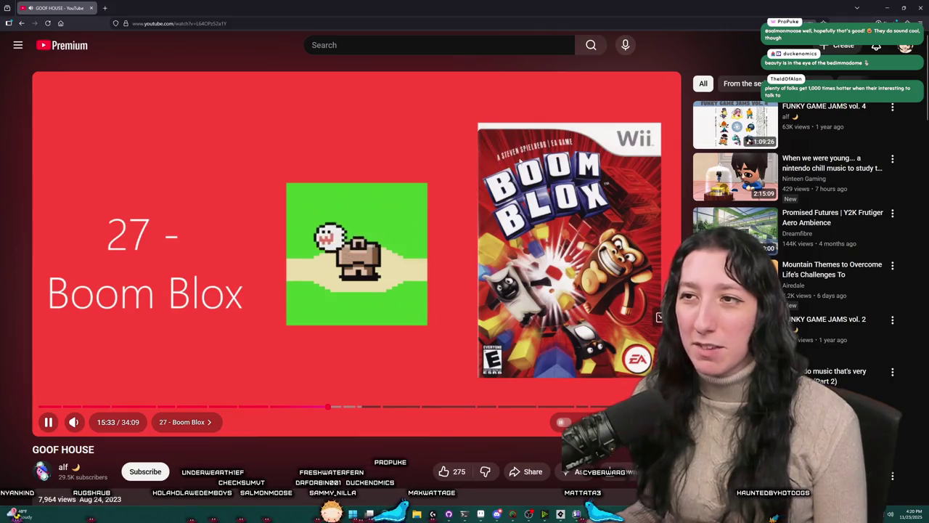
right_click(585, 256)
key(Escape)
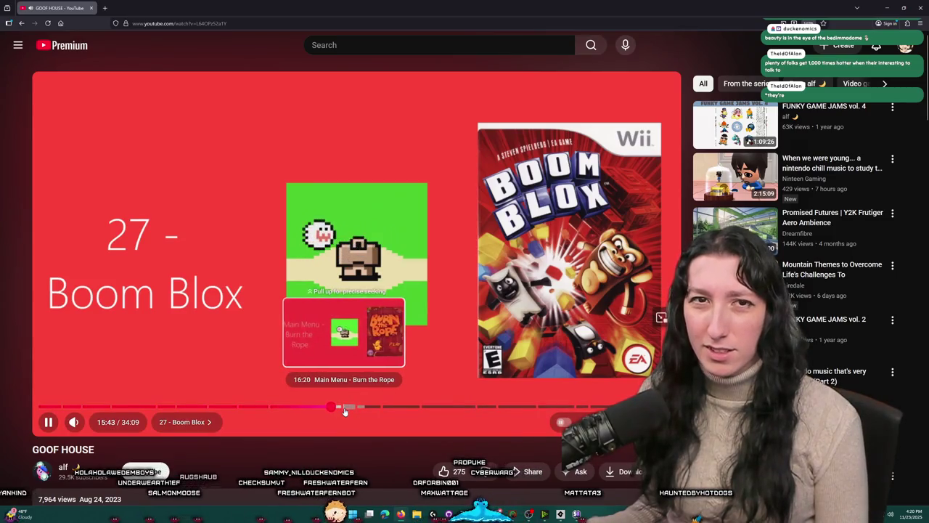
click(340, 407)
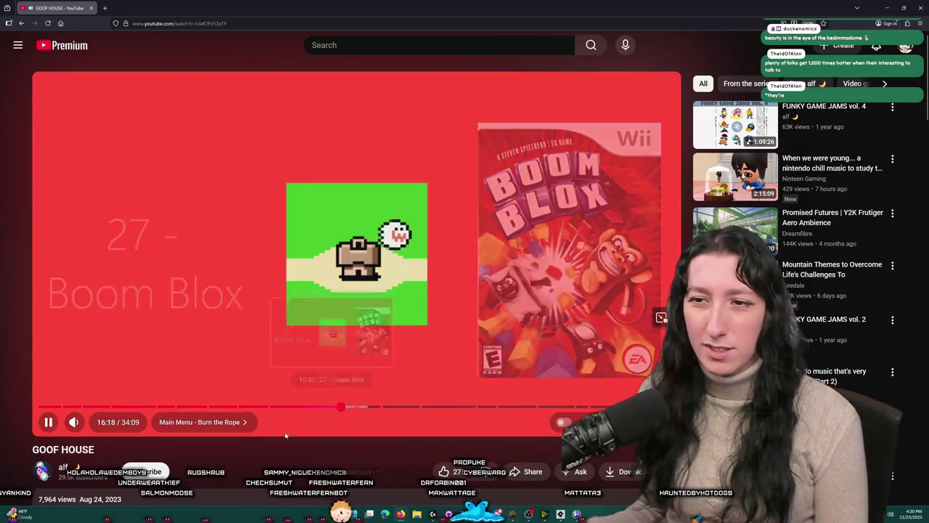
click(400, 514)
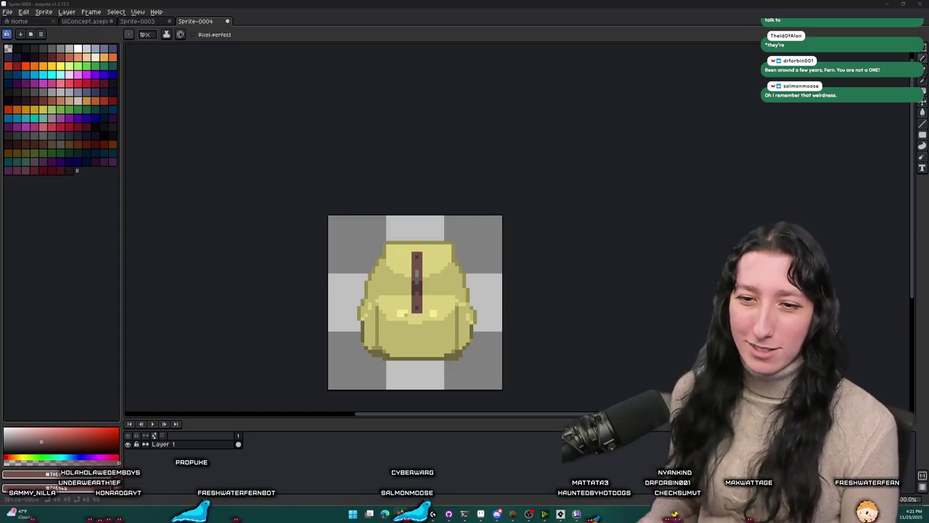
Step: Look over the other backpack sprite and pan around the UI mockup
scroll(406, 276, up, 3)
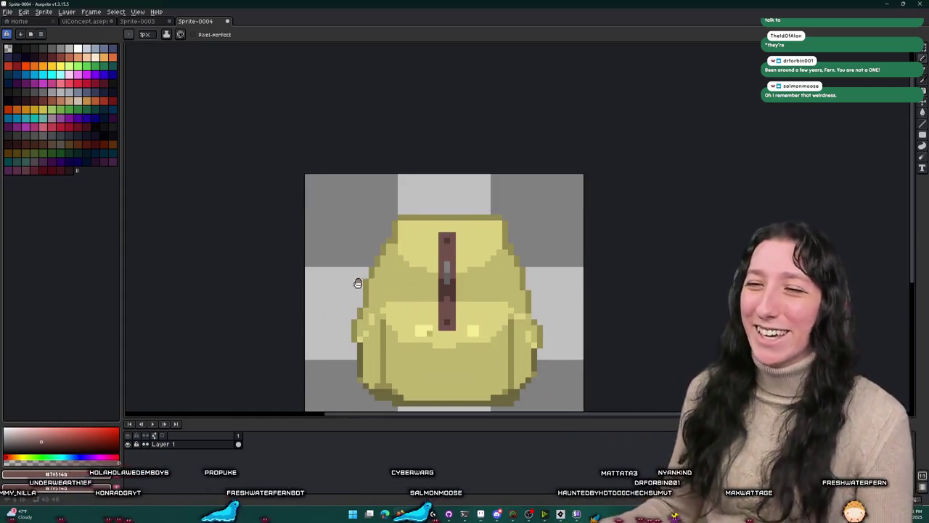
key(m)
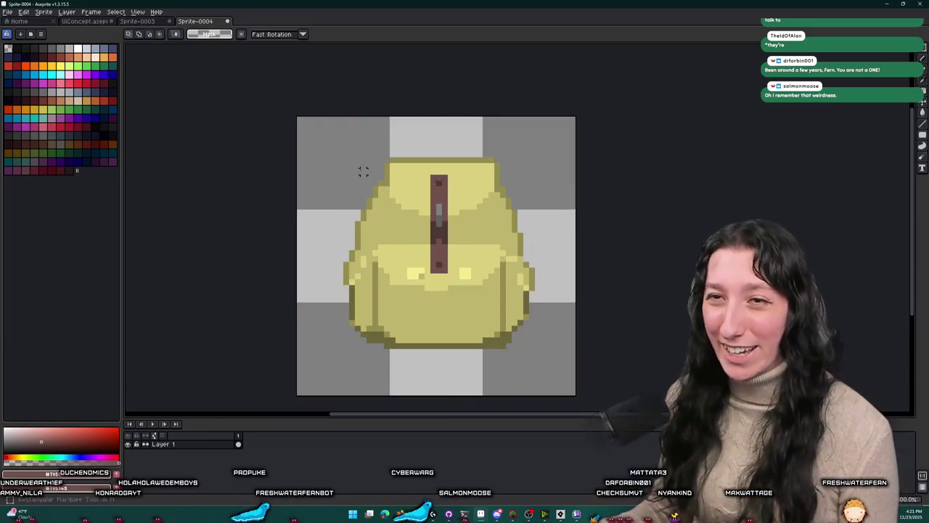
click(119, 26)
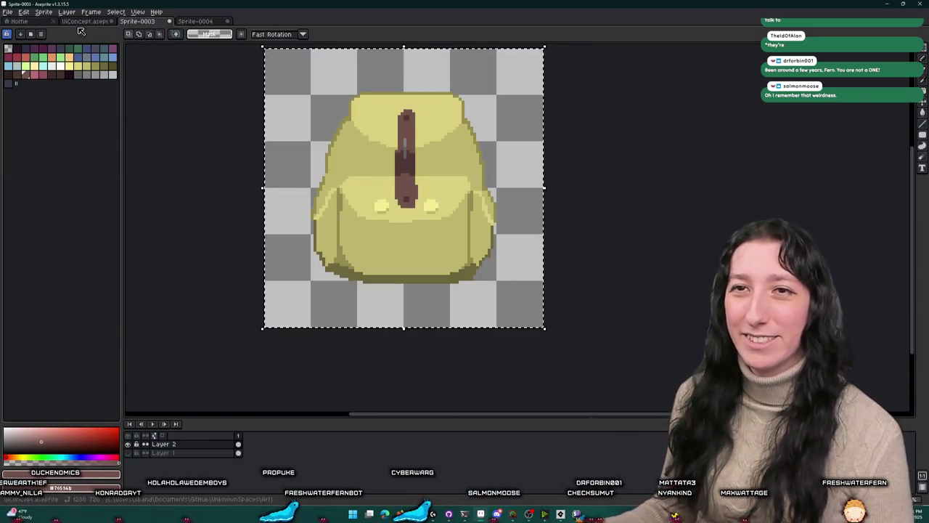
click(78, 25)
drag(236, 128, 293, 182)
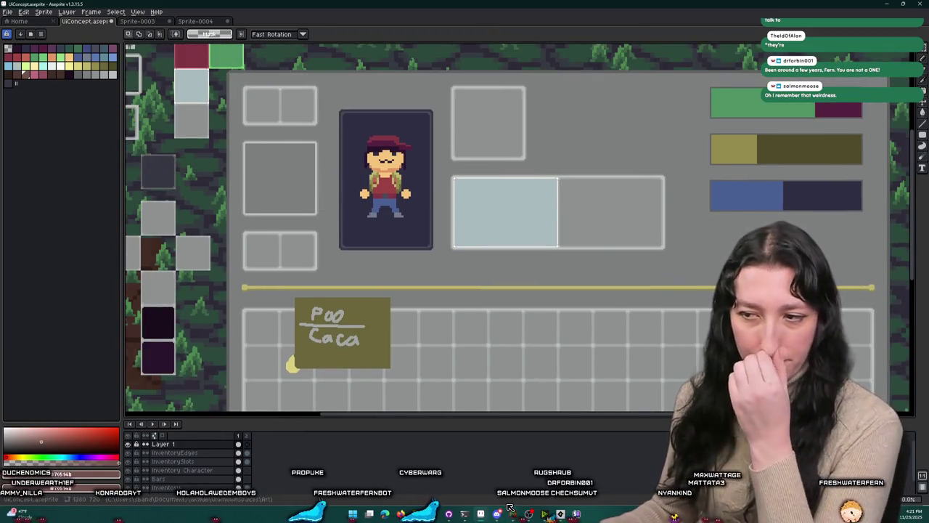
Step: Open Character.aseprite from the Home page
click(16, 21)
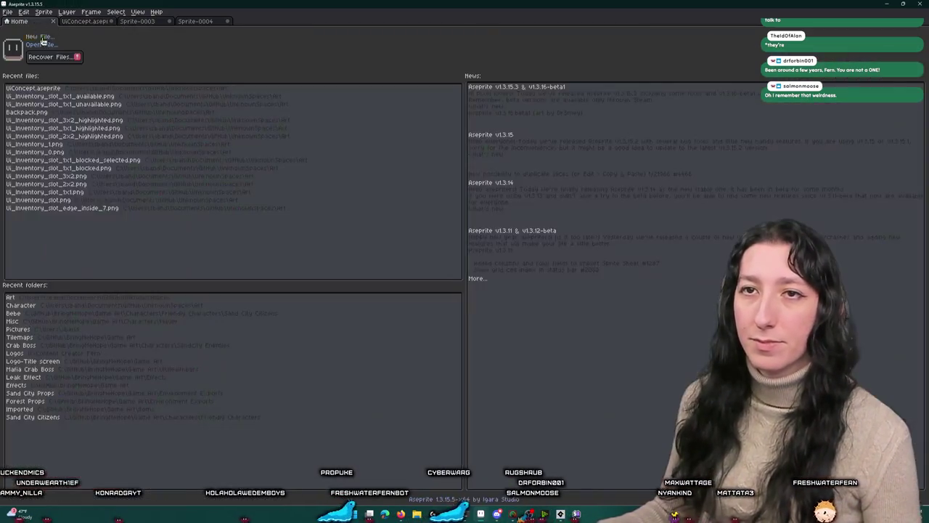
click(46, 44)
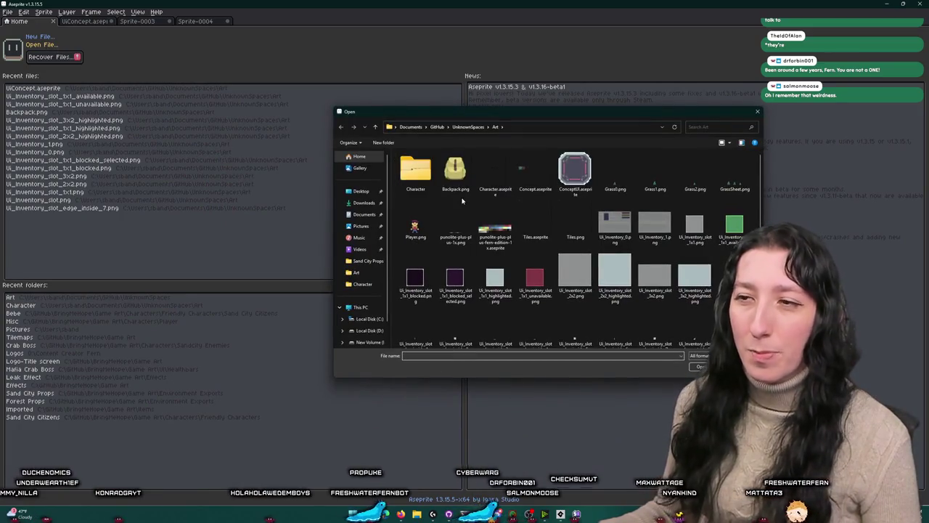
double_click(501, 179)
scroll(519, 235, up, 3)
scroll(465, 221, up, 4)
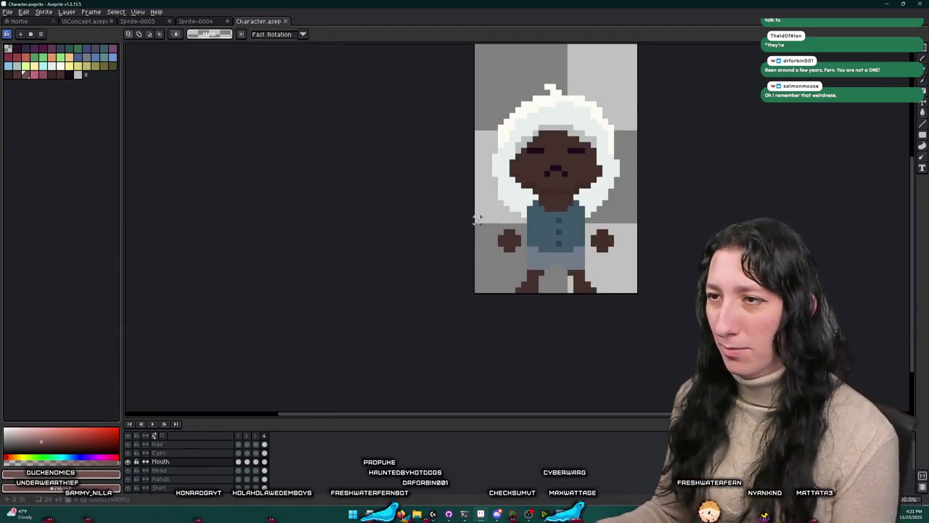
scroll(426, 215, down, 4)
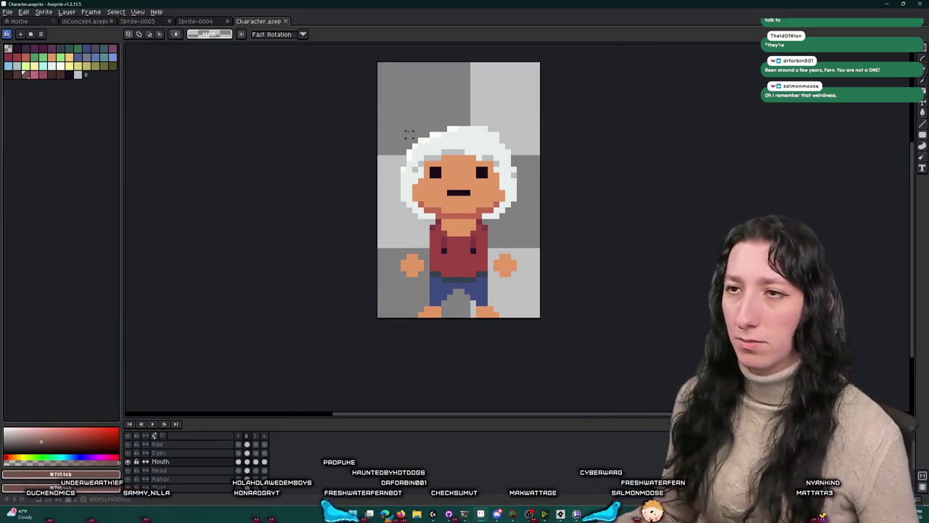
Step: Marquee the character's lower right side for comparison, then return to Sprite-0004
key(ctrl+a)
key(ctrl+d)
drag(535, 314, 457, 241)
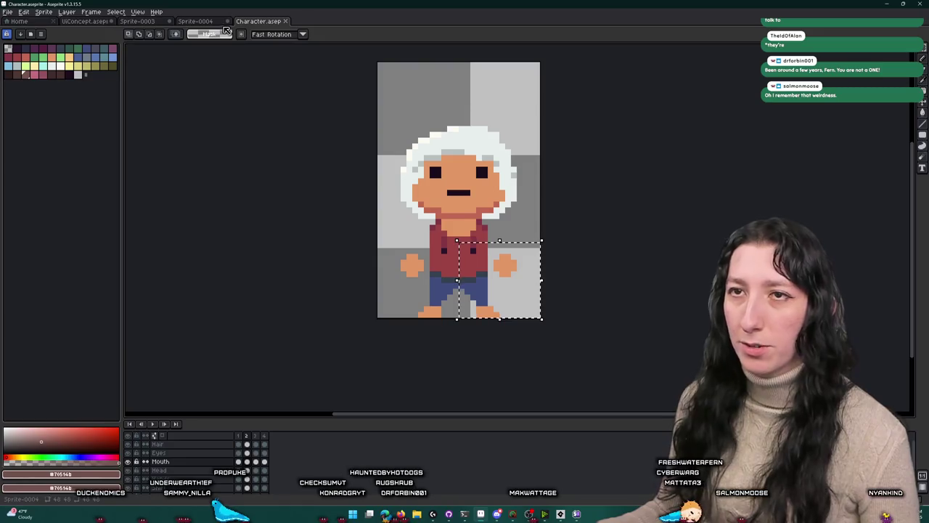
click(213, 24)
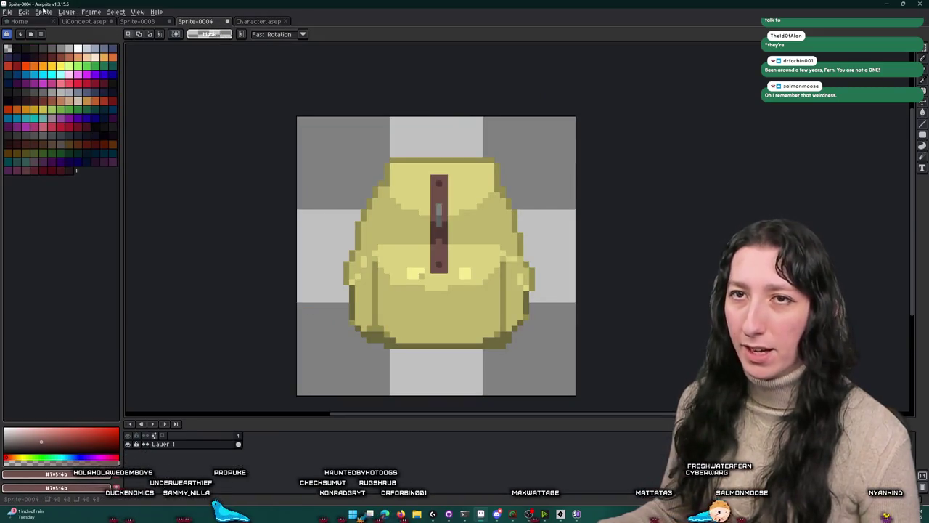
Step: Trim the backpack sprite's canvas and apply a smaller sprite size
click(43, 11)
click(68, 92)
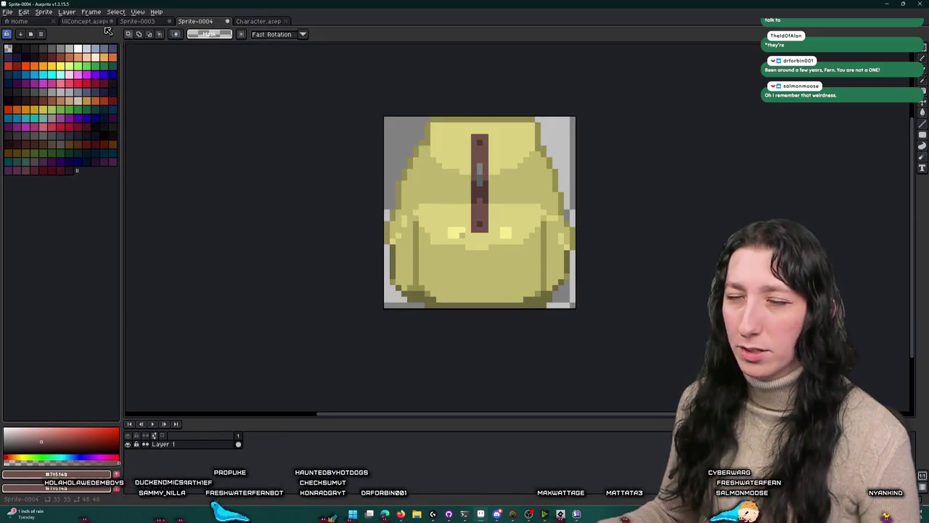
click(47, 13)
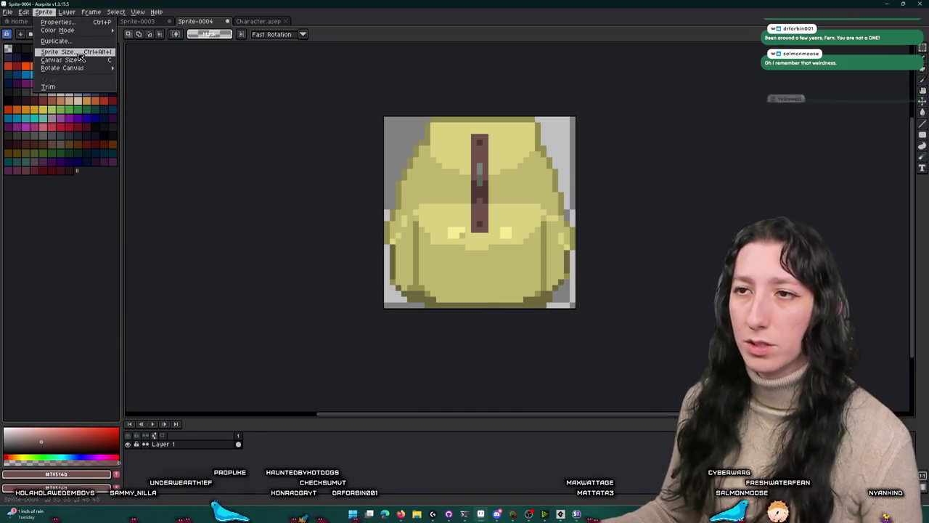
click(58, 61)
click(450, 311)
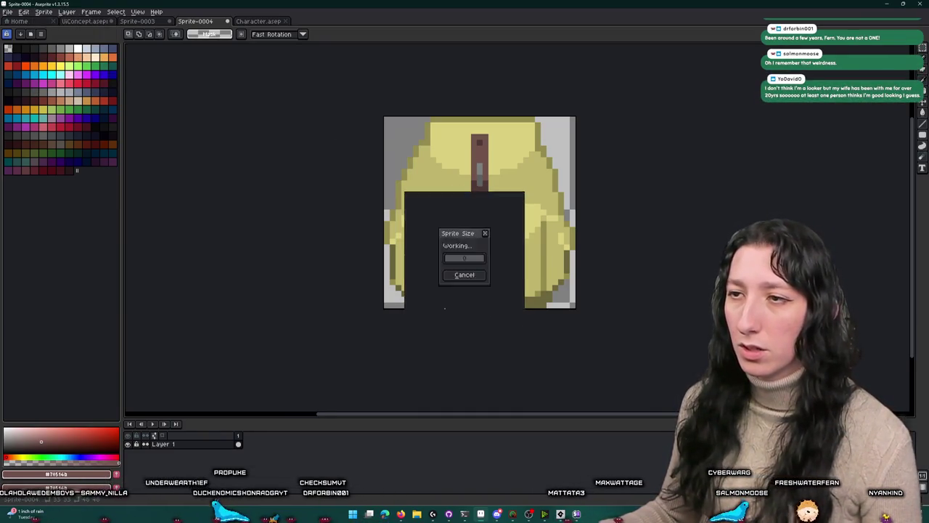
Step: Sample olive and light yellow, and paint two right-edge pixels light yellow
scroll(455, 218, up, 2)
scroll(455, 218, up, 3)
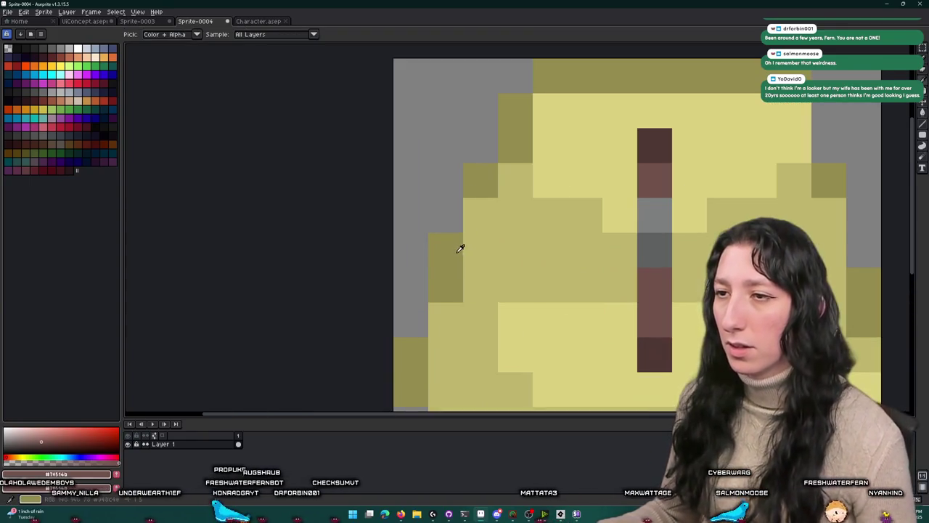
alt+click(461, 247)
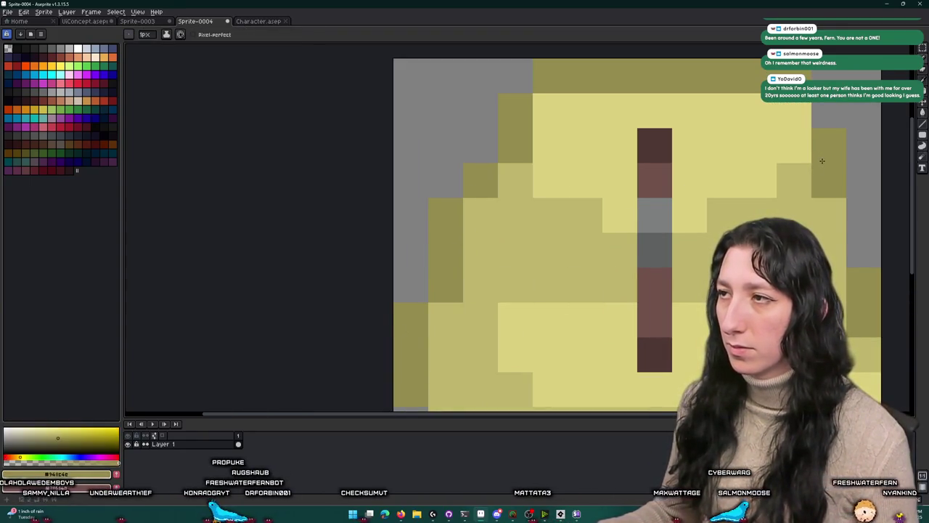
key(ctrl+z)
key(alt)
scroll(724, 158, right, 2)
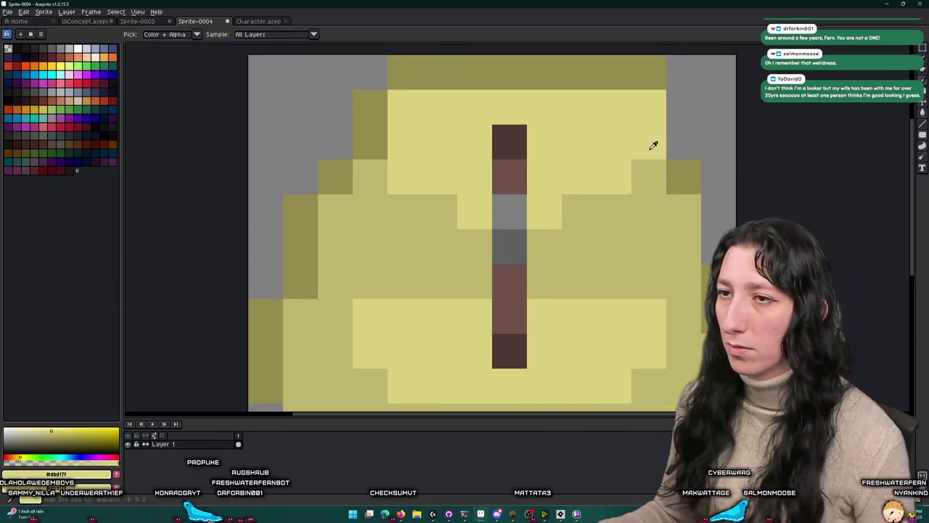
click(676, 141)
click(680, 118)
click(682, 169)
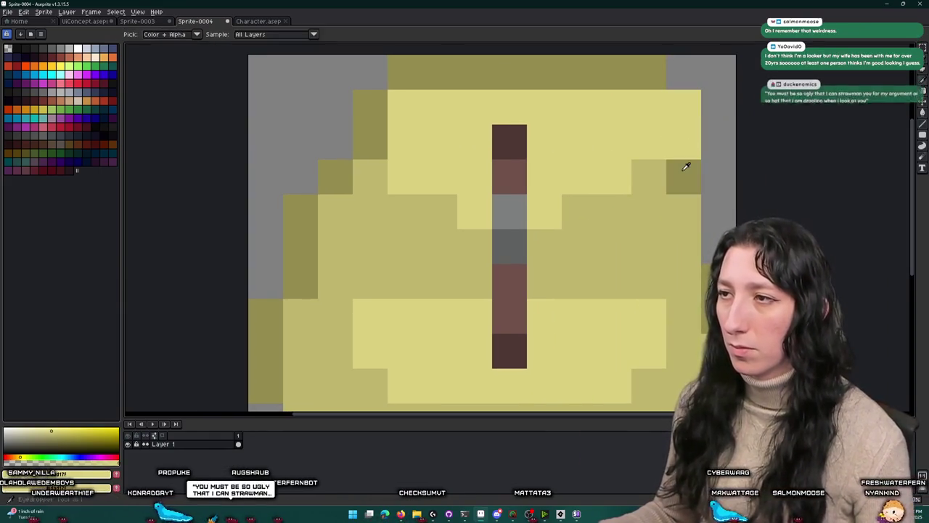
Step: Shade the right-edge pixels dark olive, undoing the misplaced ones
click(687, 145)
click(678, 108)
click(656, 212)
key(ctrl+z)
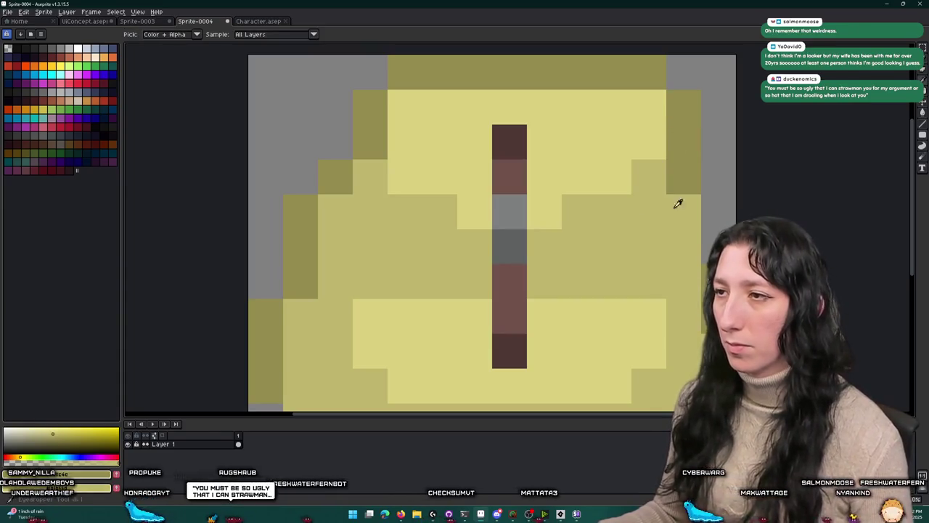
key(ctrl+z)
click(703, 174)
Step: Center the sprite in view and open the Canvas Size settings
scroll(719, 210, down, 5)
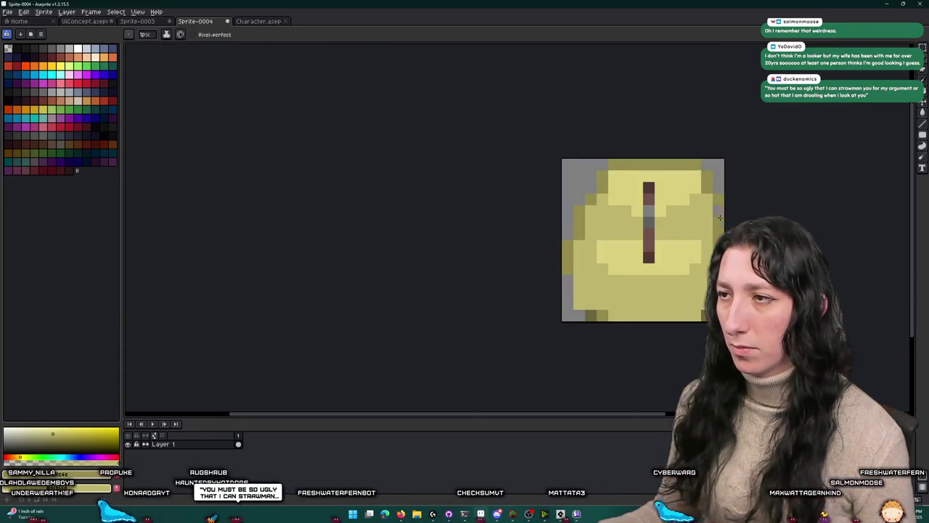
scroll(690, 199, up, 2)
scroll(668, 193, up, 3)
scroll(651, 190, down, 1)
drag(652, 190, 541, 167)
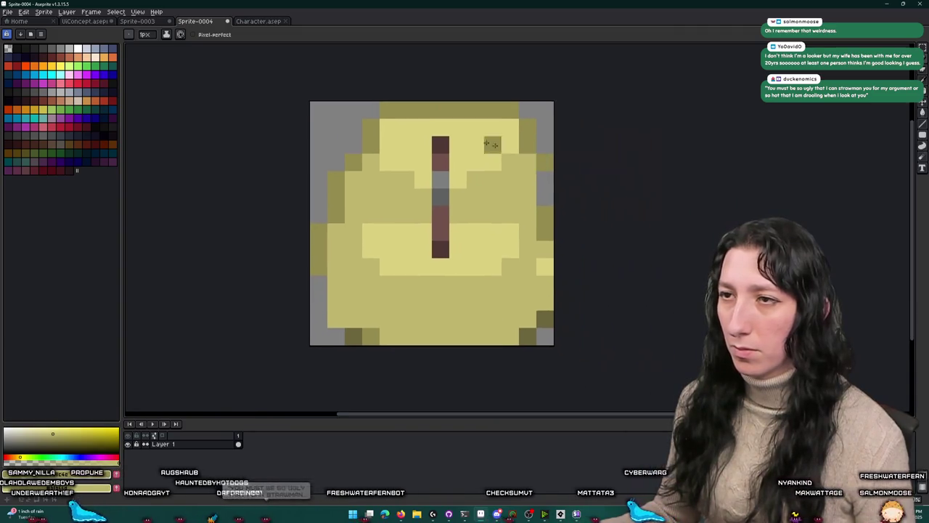
click(43, 11)
click(58, 62)
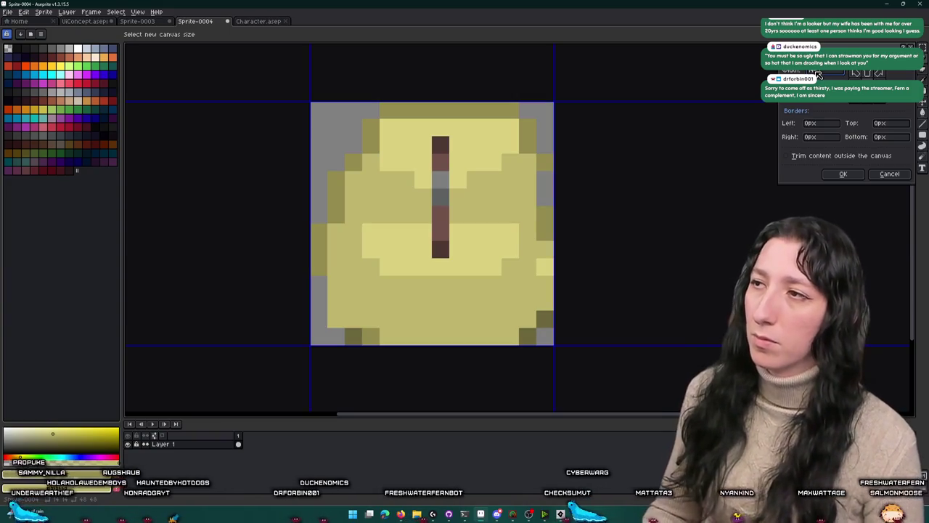
Step: Repaint the right-edge column yellow with dark olive shading pixels
click(843, 174)
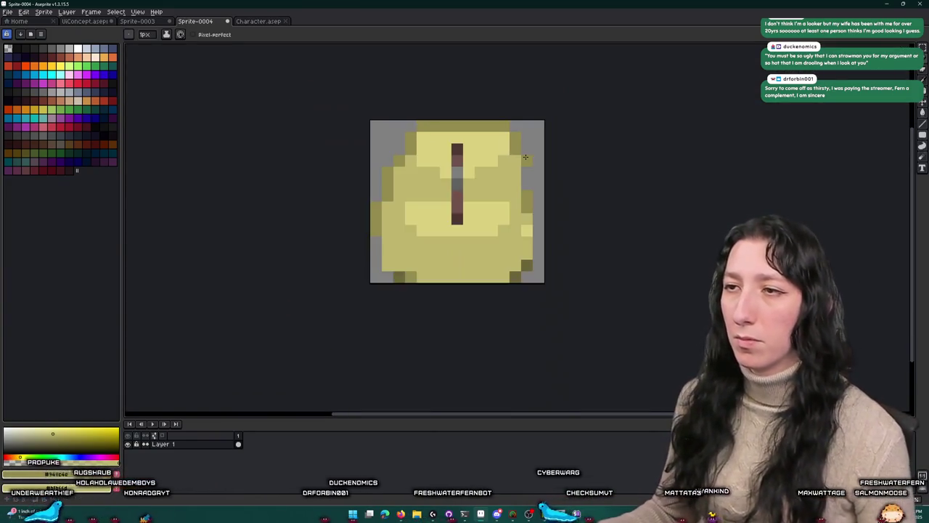
scroll(526, 156, up, 1)
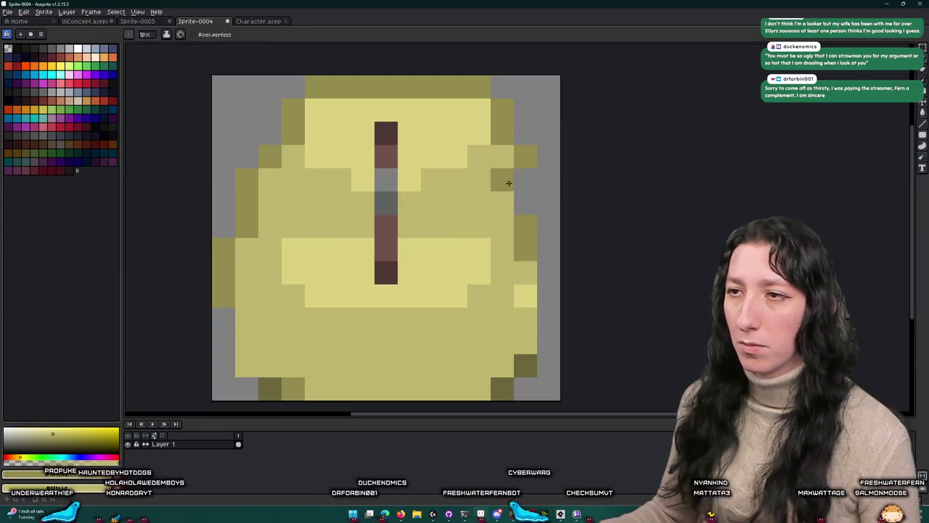
drag(522, 180, 525, 201)
right_click(541, 176)
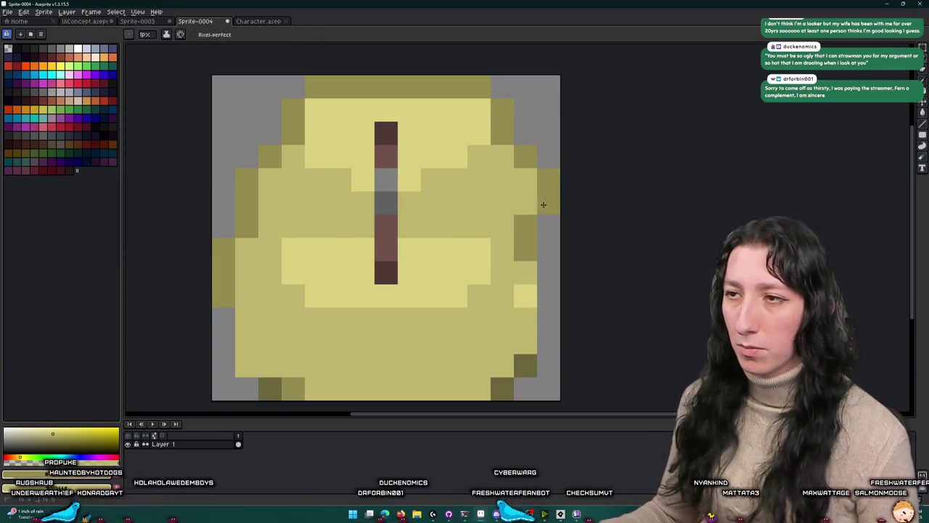
click(529, 227)
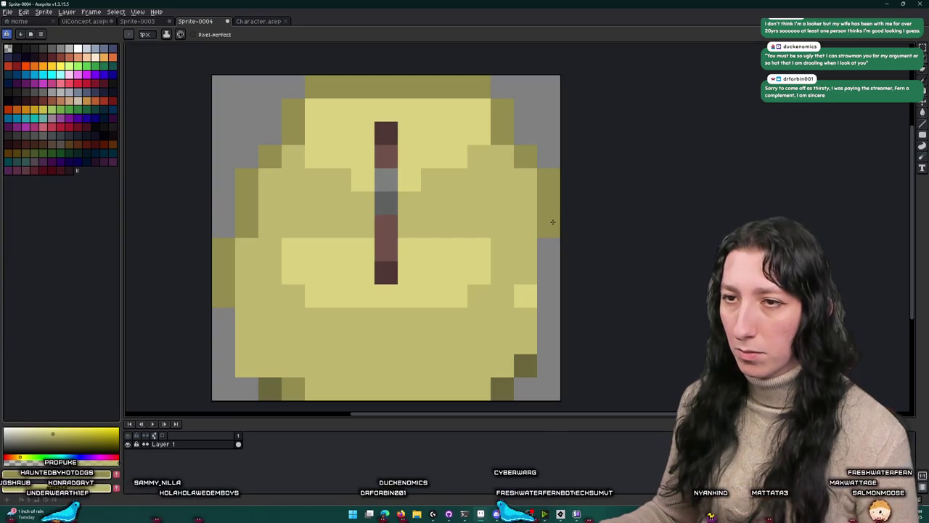
scroll(552, 222, down, 3)
scroll(552, 222, up, 3)
right_click(258, 112)
Step: Add a 1px right border to the canvas via Canvas Size
click(51, 15)
click(66, 58)
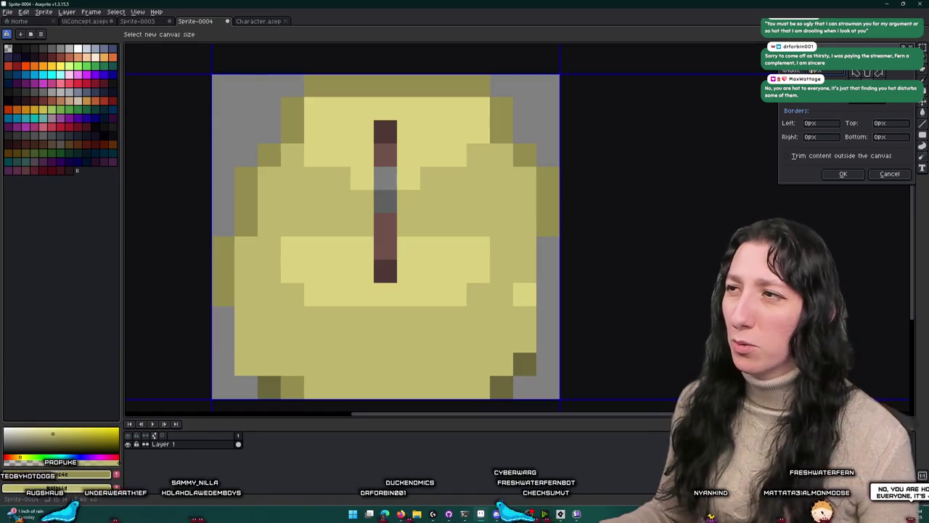
text(1)
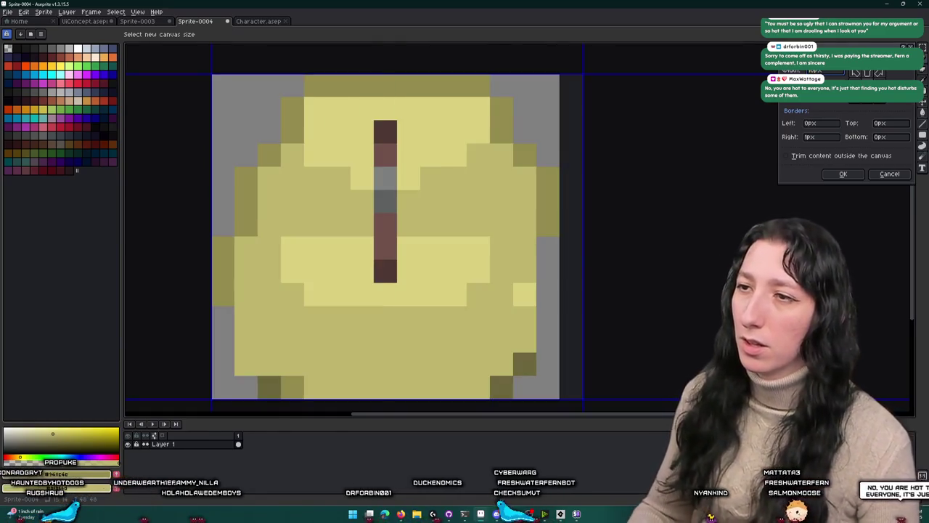
key(Return)
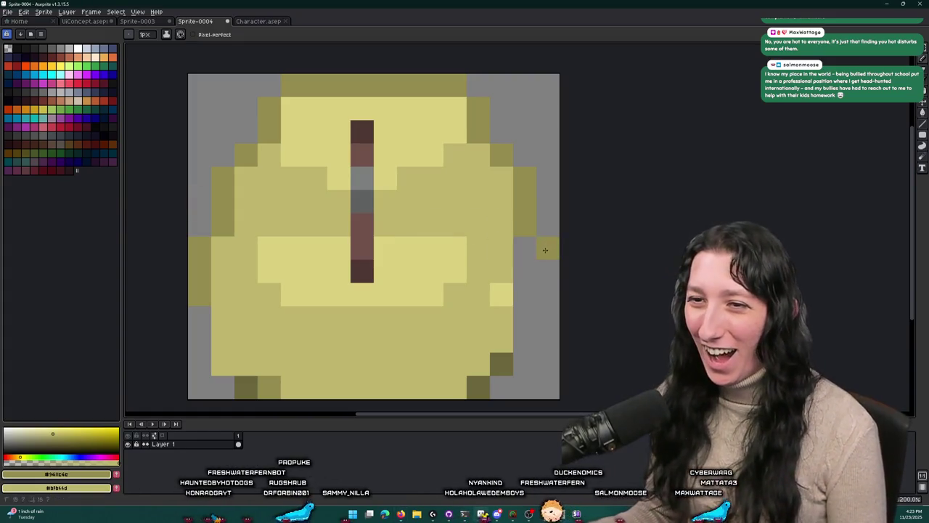
Step: Paint olive shading down the right edge and dark olive pixels along the lower left
mouse_move(529, 302)
mouse_down()
mouse_move(526, 327)
mouse_move(525, 249)
mouse_up()
click(526, 340)
scroll(525, 248, down, 5)
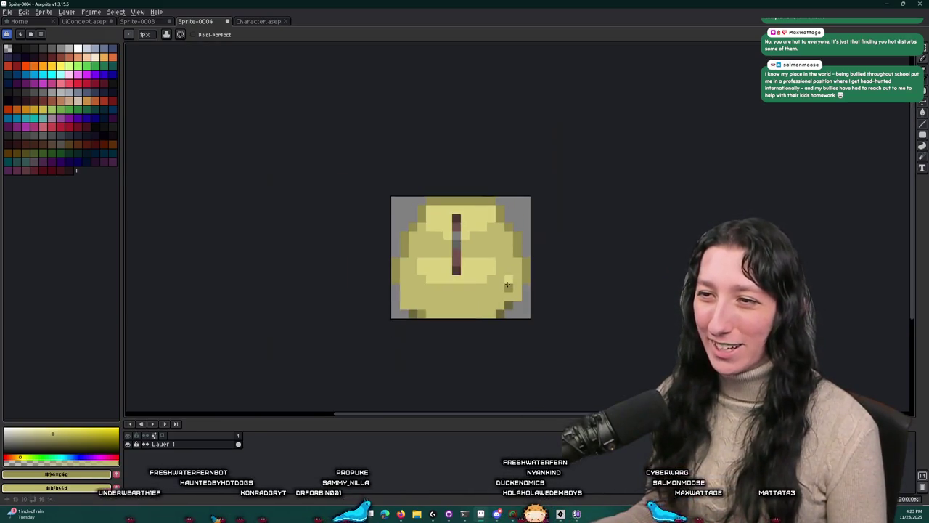
scroll(508, 270, up, 4)
scroll(507, 270, down, 1)
drag(510, 247, 510, 285)
drag(324, 298, 320, 261)
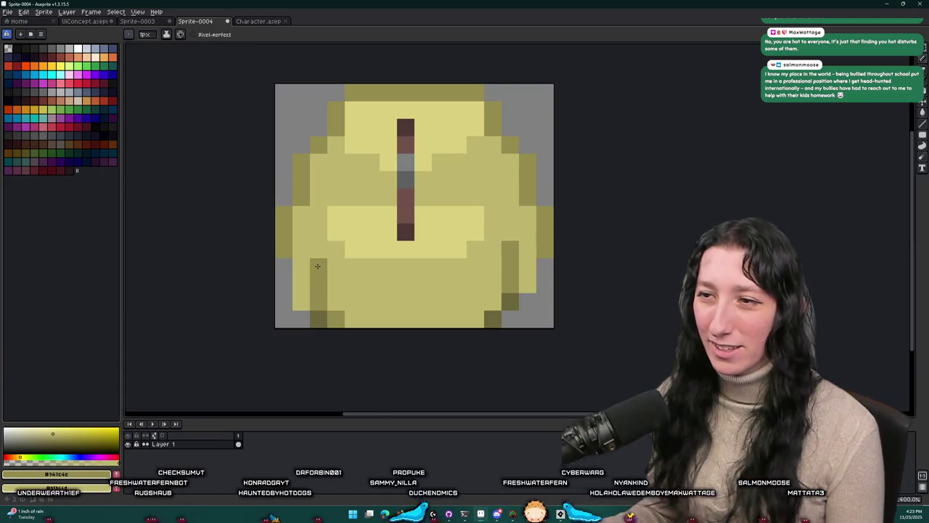
scroll(441, 266, down, 2)
scroll(451, 250, up, 2)
click(487, 244)
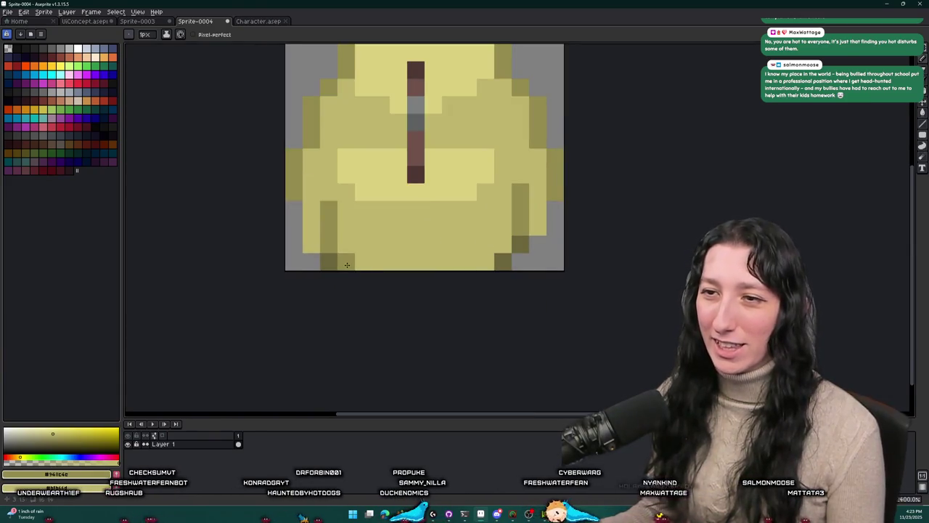
key(alt)
click(501, 258)
scroll(378, 260, up, 3)
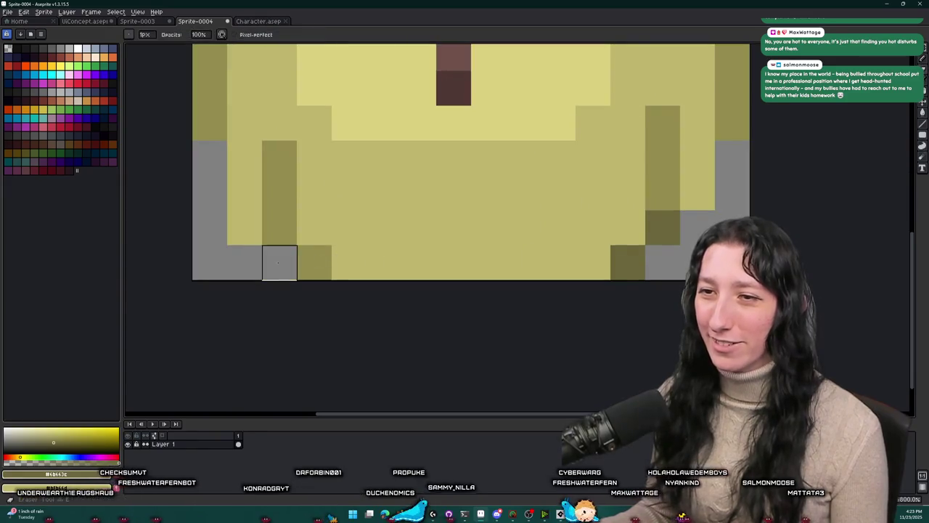
click(315, 263)
click(274, 230)
scroll(274, 229, down, 3)
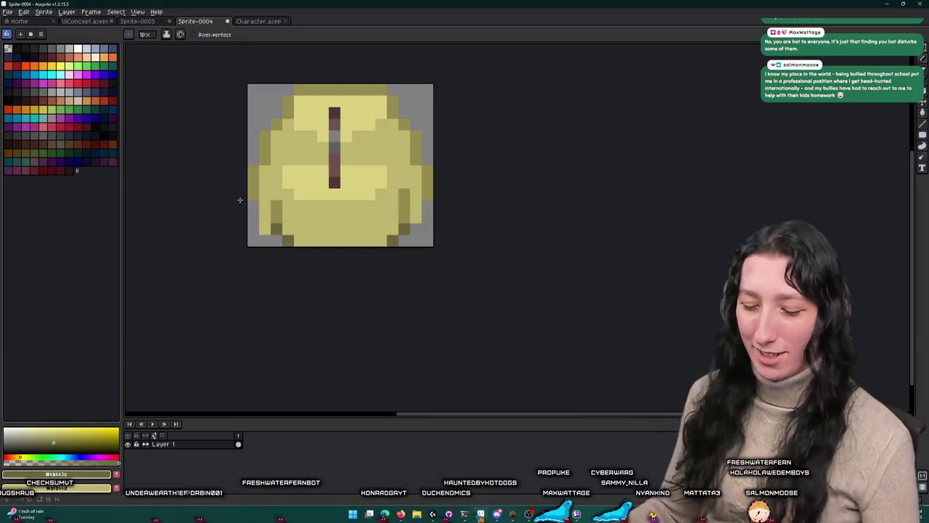
Step: Repaint a lower-left pixel with the backpack's mid-yellow and add an olive pixel beside it
key(i)
scroll(312, 222, up, 4)
key(shift+u)
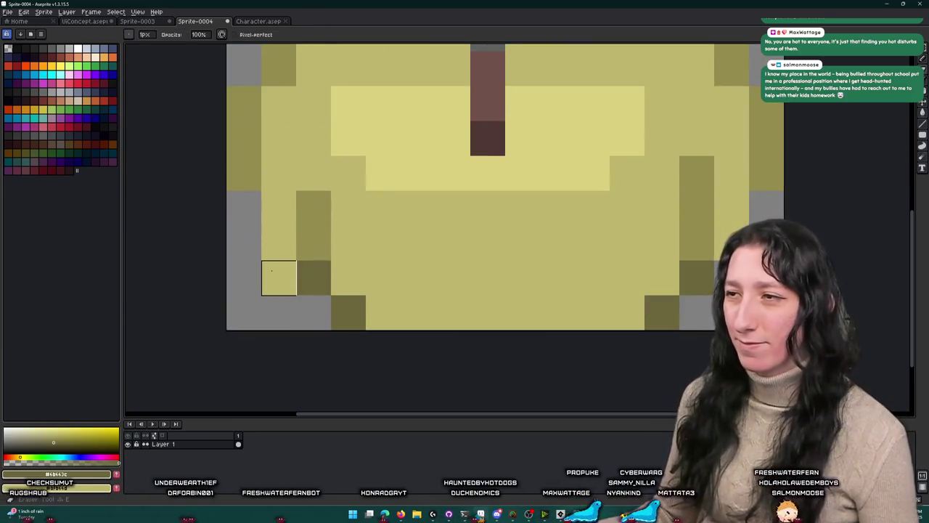
scroll(270, 267, down, 4)
scroll(270, 267, up, 2)
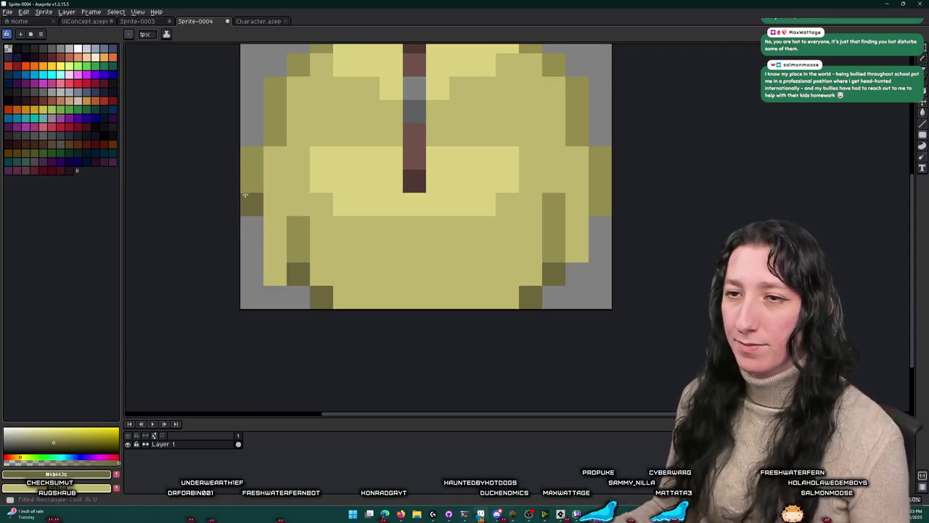
key(i)
click(267, 174)
key(b)
click(283, 225)
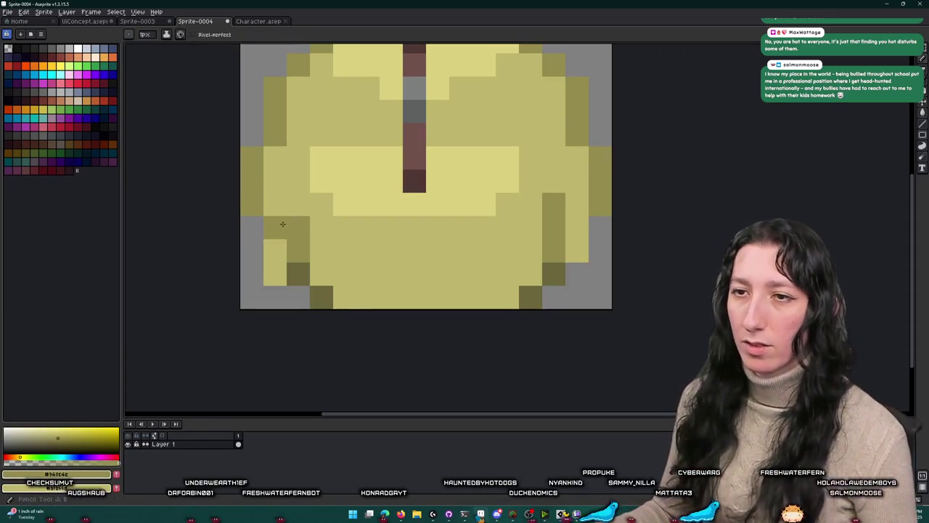
click(278, 263)
scroll(530, 226, down, 4)
scroll(531, 226, up, 3)
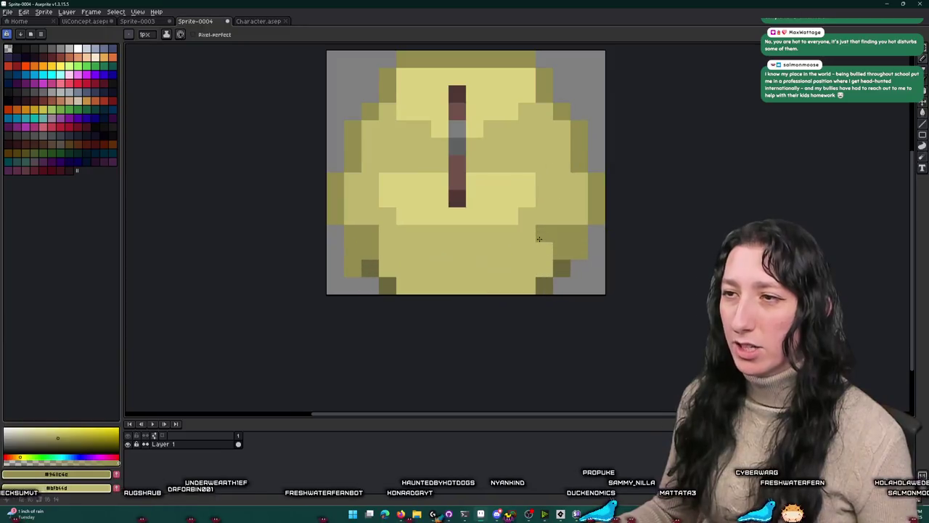
scroll(472, 197, up, 1)
scroll(479, 194, down, 2)
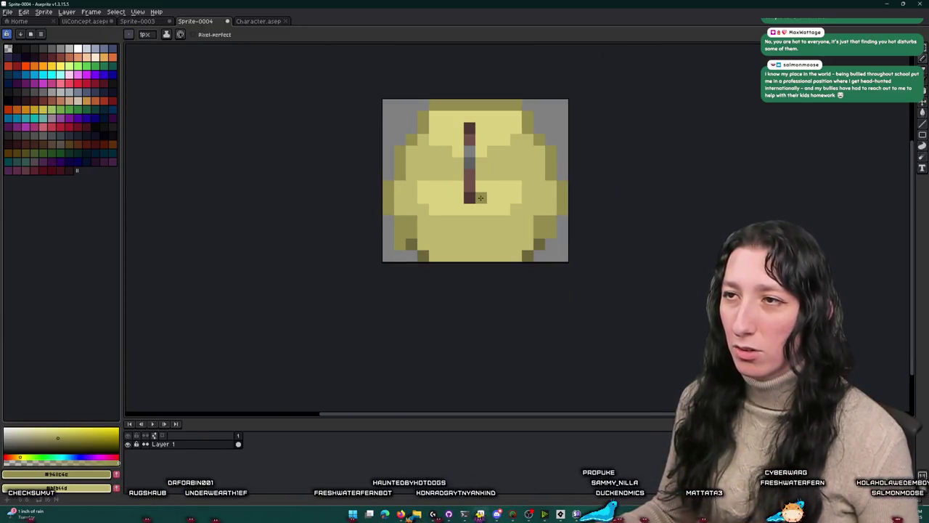
Step: Add light yellow highlight pixels at the backpack's lower right, undoing one stray pixel
key(m)
key(i)
click(482, 189)
scroll(513, 152, up, 1)
key(b)
click(518, 87)
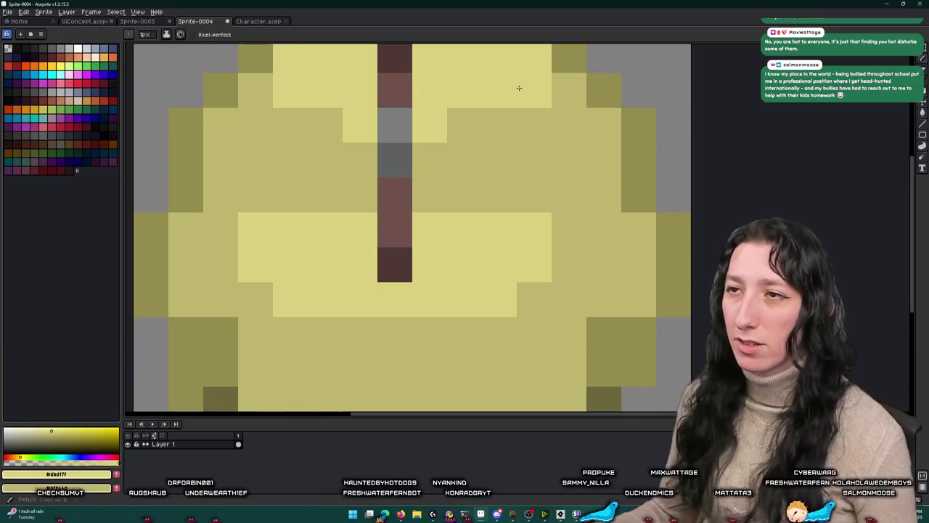
scroll(464, 184, down, 1)
click(464, 184)
key(ctrl+z)
click(542, 205)
click(541, 227)
click(518, 251)
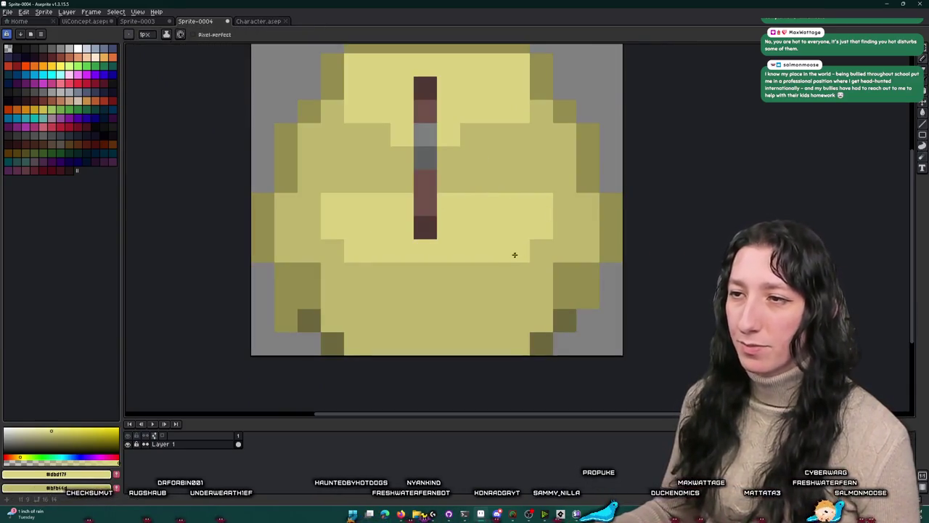
Step: Widen the dark brown strap by copying it one pixel to the right
key(m)
mouse_move(412, 75)
mouse_down()
mouse_move(439, 240)
mouse_move(450, 217)
mouse_up()
key(ctrl+d)
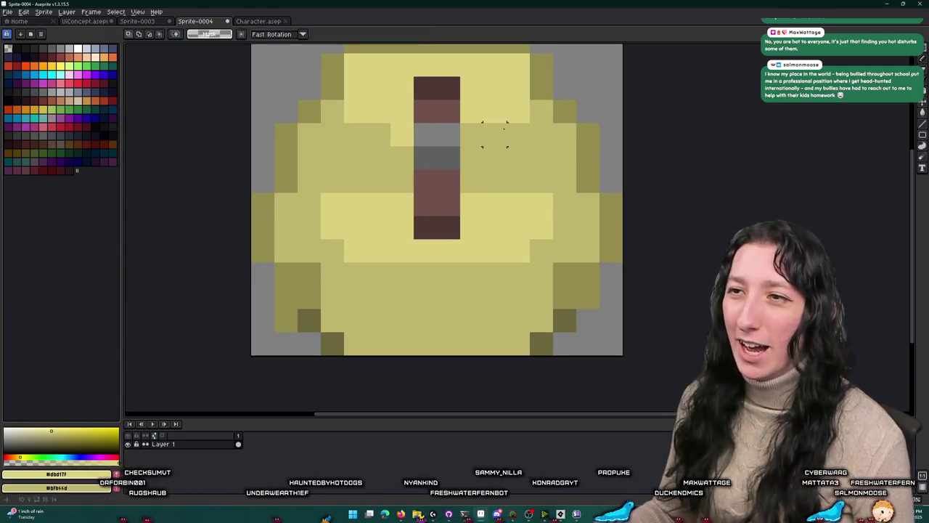
key(i)
scroll(500, 116, down, 3)
scroll(501, 117, down, 2)
scroll(487, 137, up, 3)
Step: Lighten the grey strap pixel to light yellow
key(b)
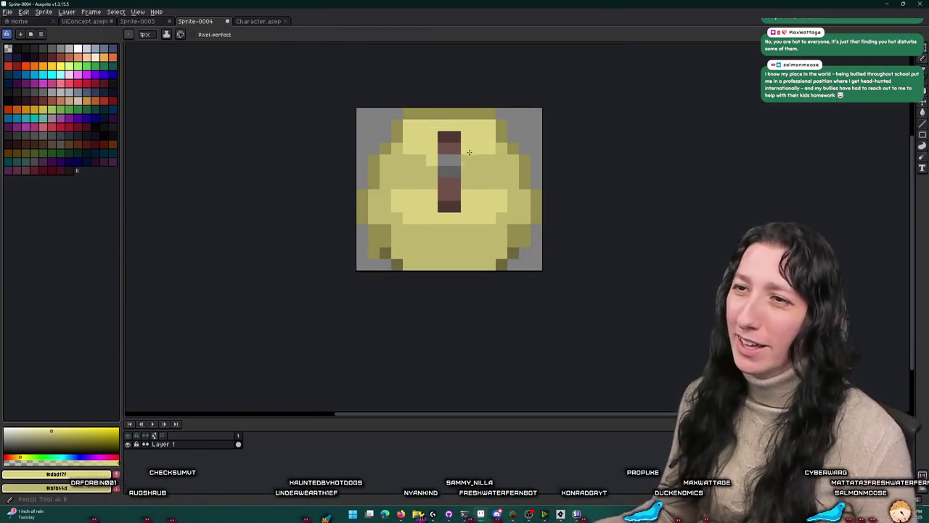
scroll(469, 166, down, 2)
scroll(487, 181, up, 3)
click(438, 166)
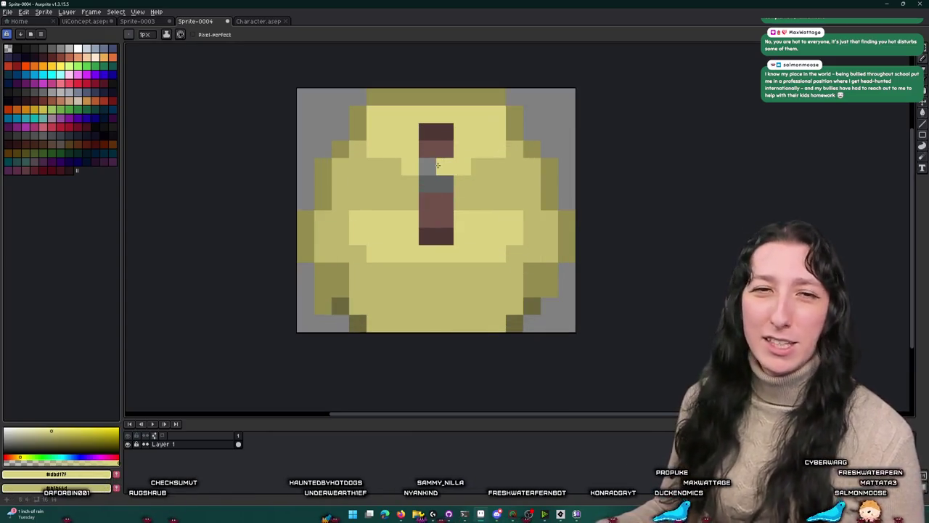
scroll(443, 157, down, 3)
scroll(435, 174, up, 3)
scroll(354, 293, down, 1)
Step: Shade the bottom row of the backpack dark olive and add a dark olive pixel
drag(354, 294, 440, 291)
key(i)
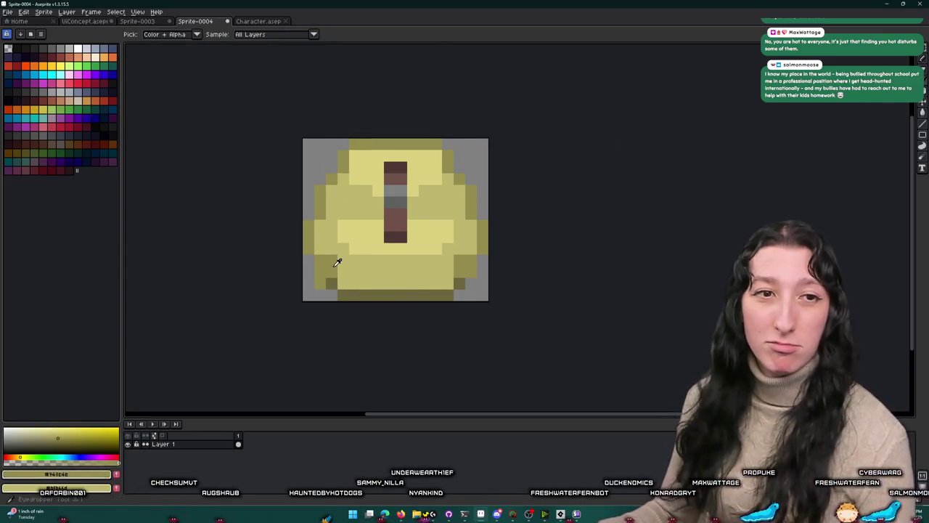
scroll(364, 267, up, 1)
key(b)
drag(342, 287, 532, 287)
scroll(520, 294, down, 2)
scroll(508, 290, up, 5)
key(e)
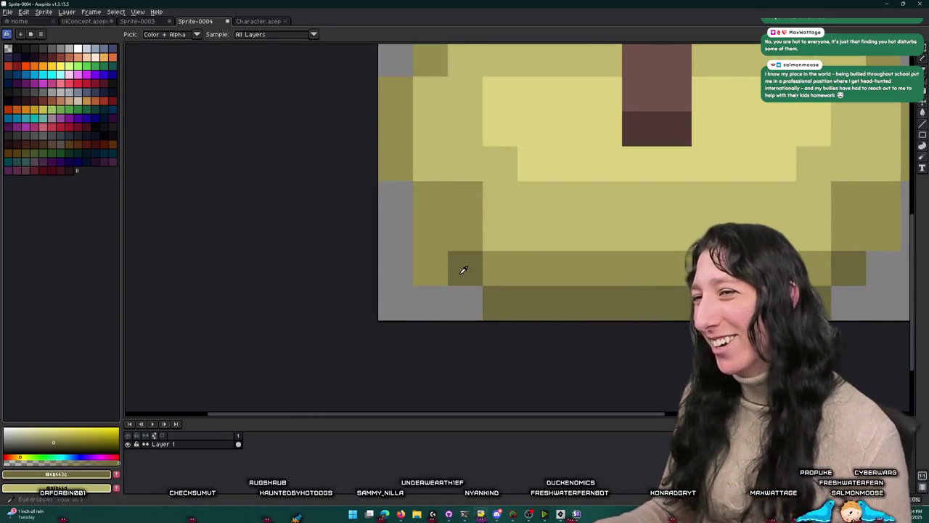
key(b)
click(430, 234)
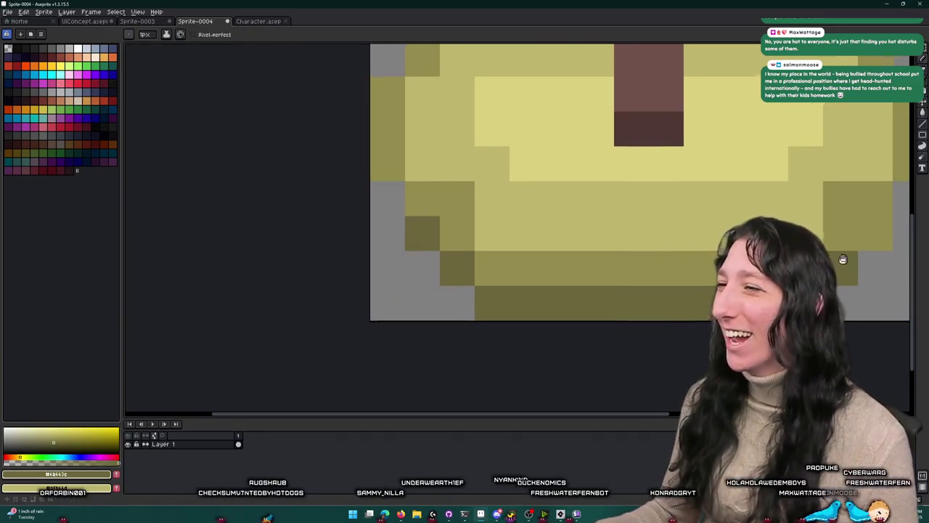
scroll(829, 228, right, 2)
scroll(829, 228, down, 6)
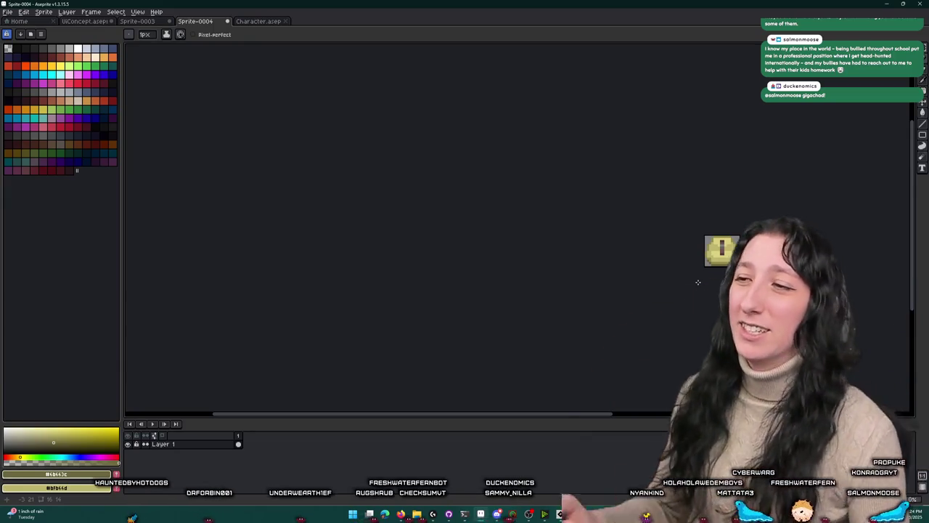
Step: Sample the olive shade #bfb66d from the sprite, then select the entire sprite
scroll(712, 261, up, 8)
key(i)
scroll(610, 210, down, 5)
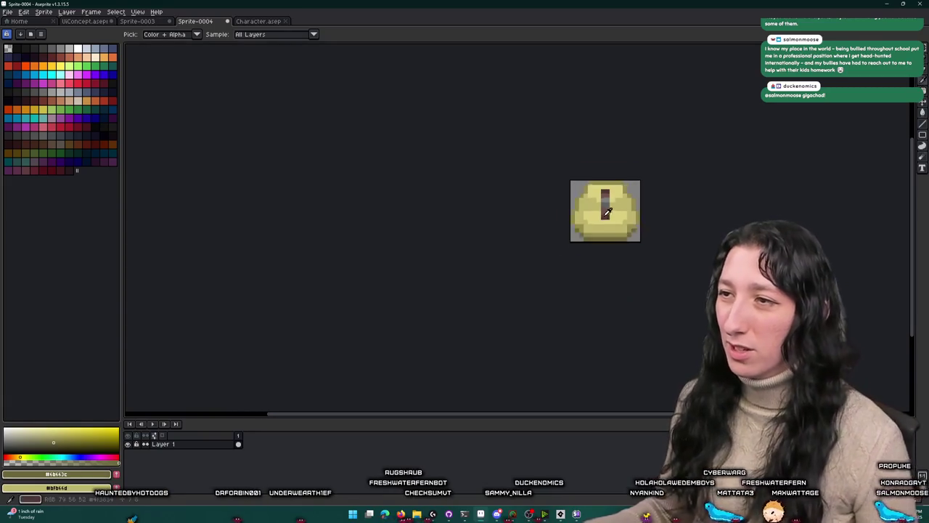
scroll(604, 214, up, 7)
click(597, 212)
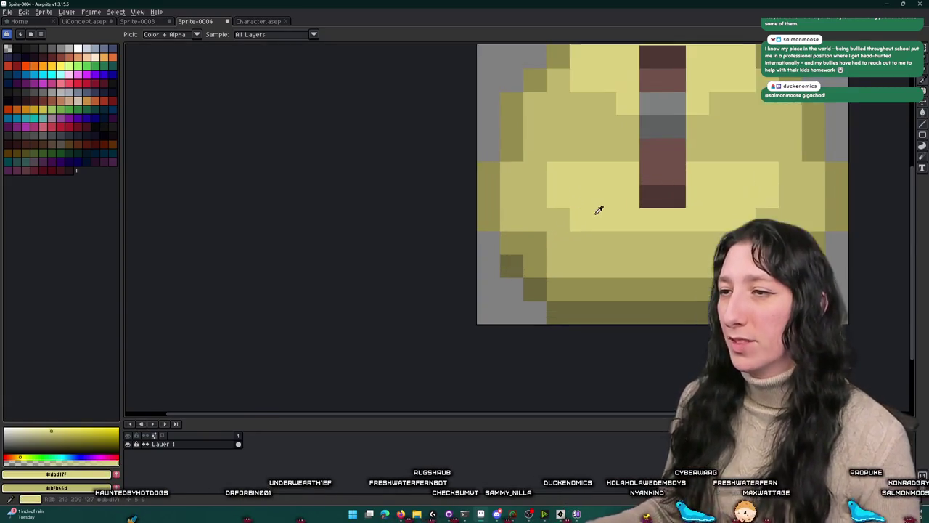
click(484, 276)
click(459, 253)
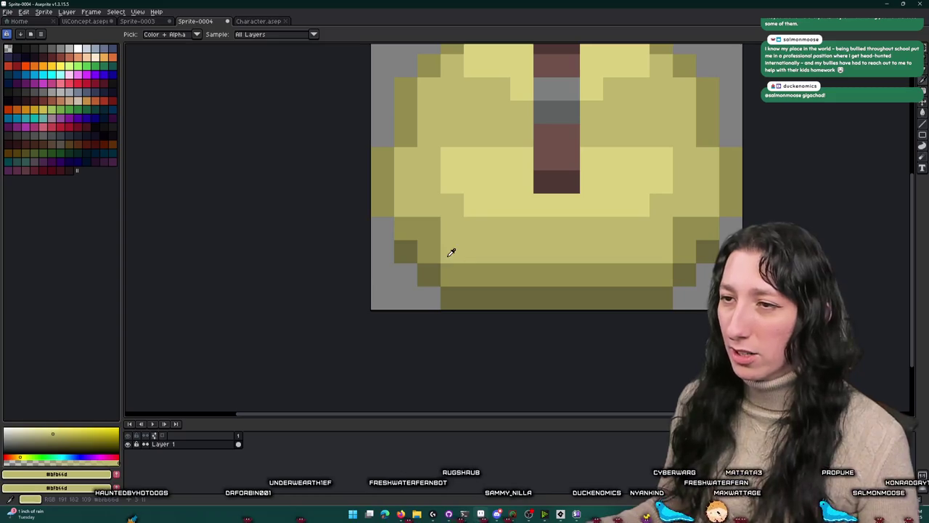
scroll(669, 217, down, 5)
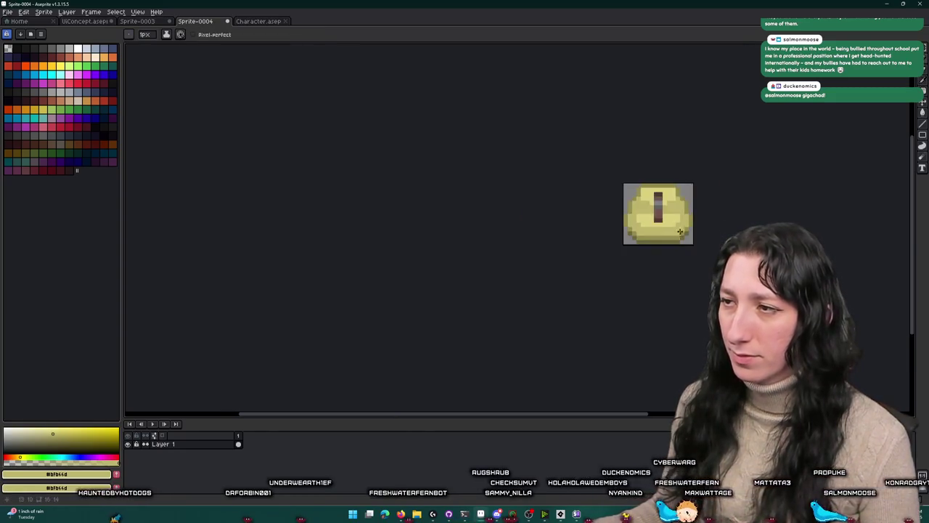
scroll(617, 238, up, 4)
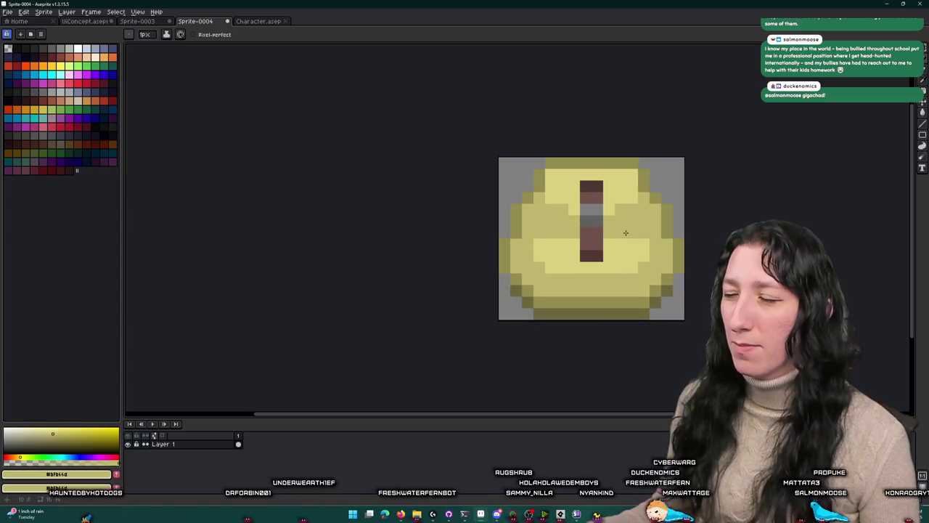
scroll(452, 207, down, 2)
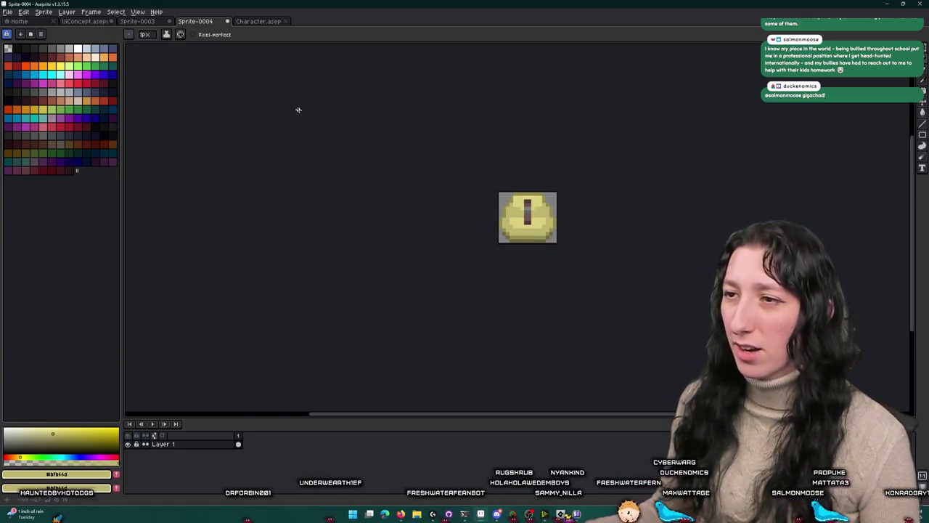
click(43, 12)
click(72, 88)
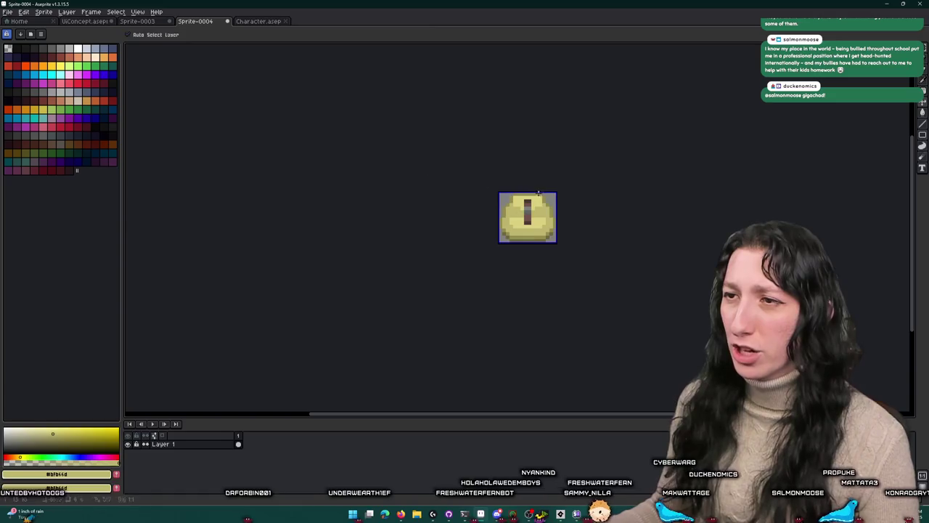
Step: Point the export output to the Art folder in GitHub > UnknownSpaces
key(ctrl+alt+shift+s)
click(384, 157)
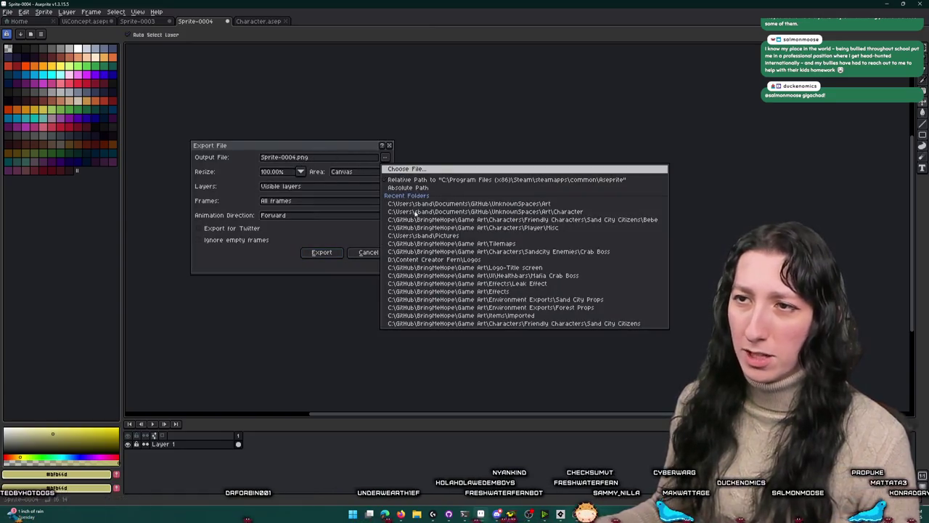
click(416, 212)
click(361, 177)
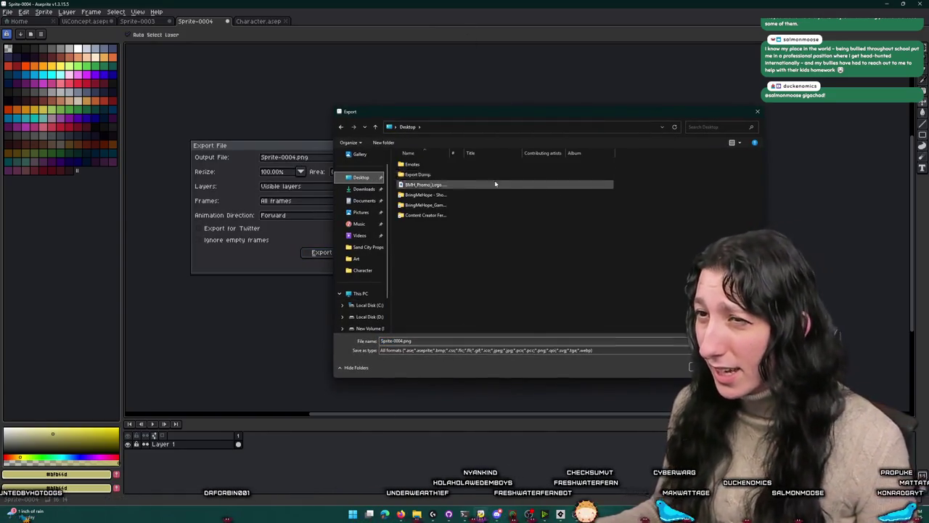
click(364, 200)
double_click(428, 235)
double_click(434, 185)
click(437, 127)
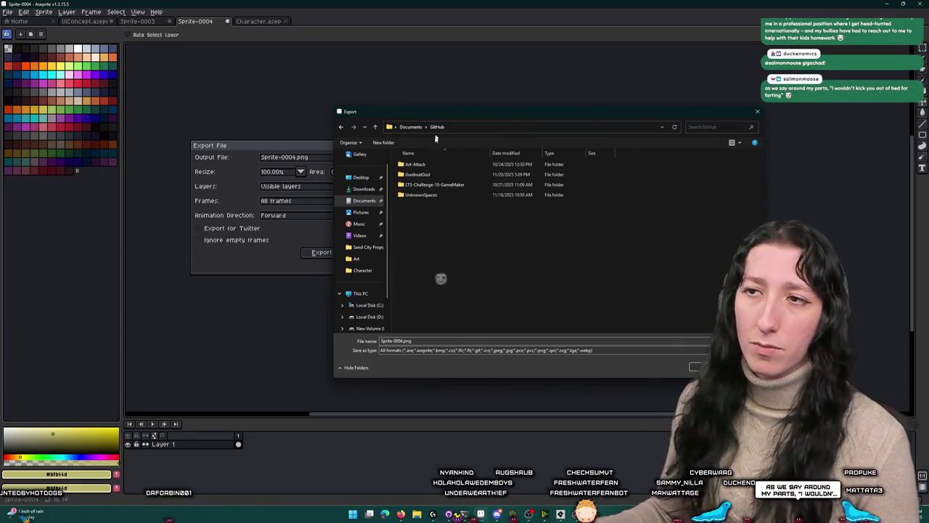
double_click(418, 195)
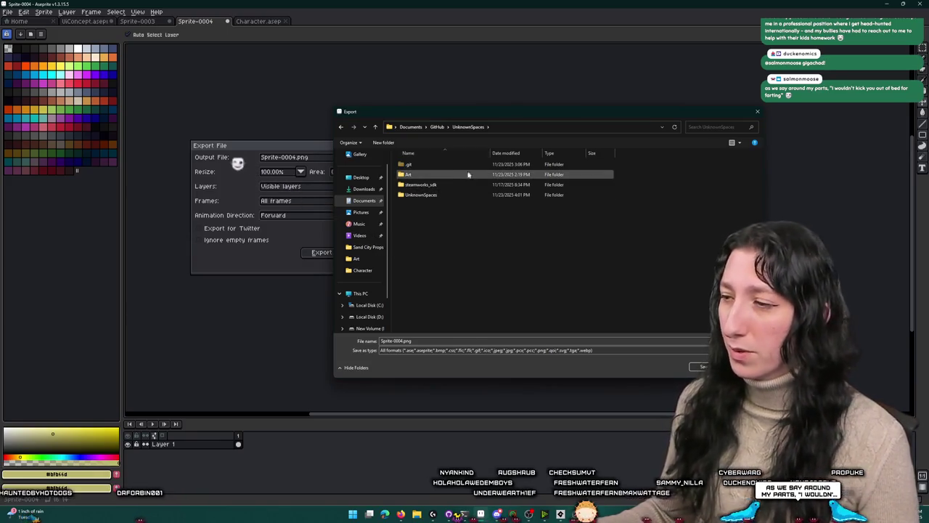
double_click(465, 174)
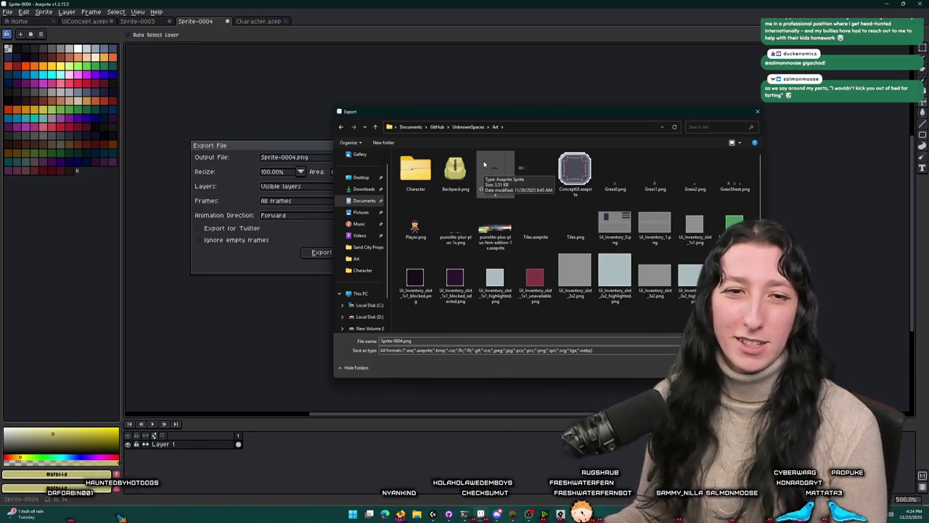
Step: Name the output file 'Cloth Backpack - World.png' and export the sprite
click(454, 174)
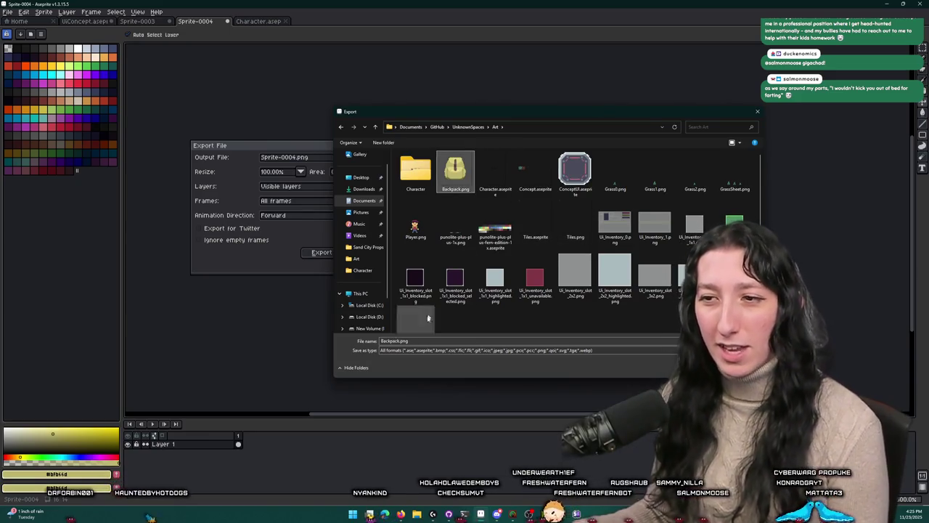
click(453, 188)
text(Cloth)
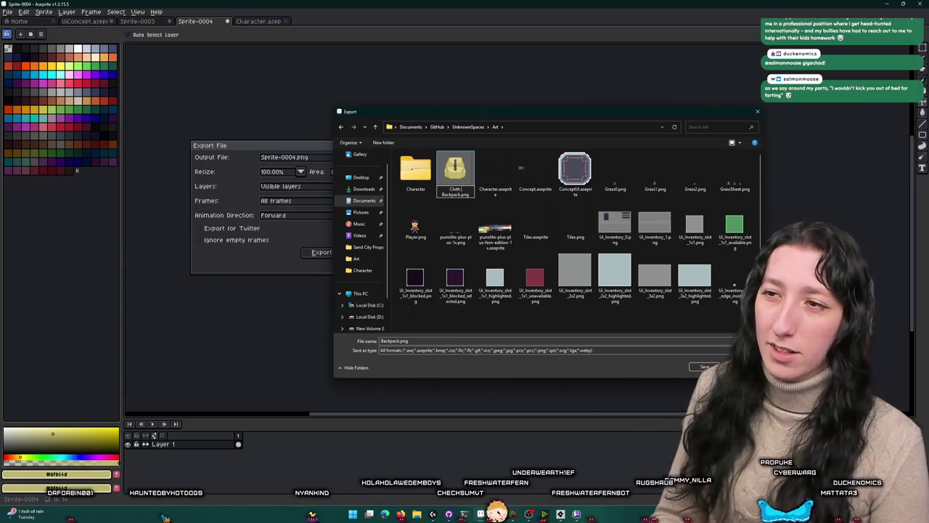
key(Return)
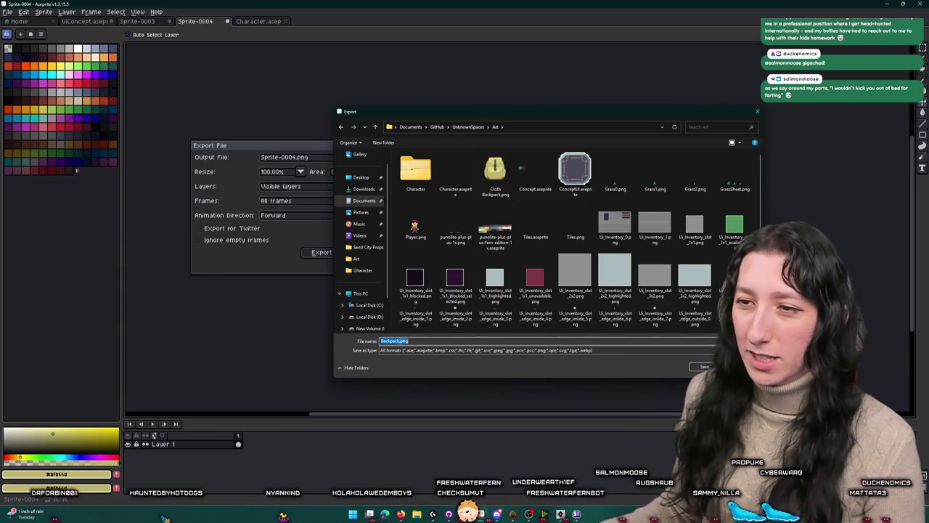
double_click(392, 341)
text(Cloth Backpack)
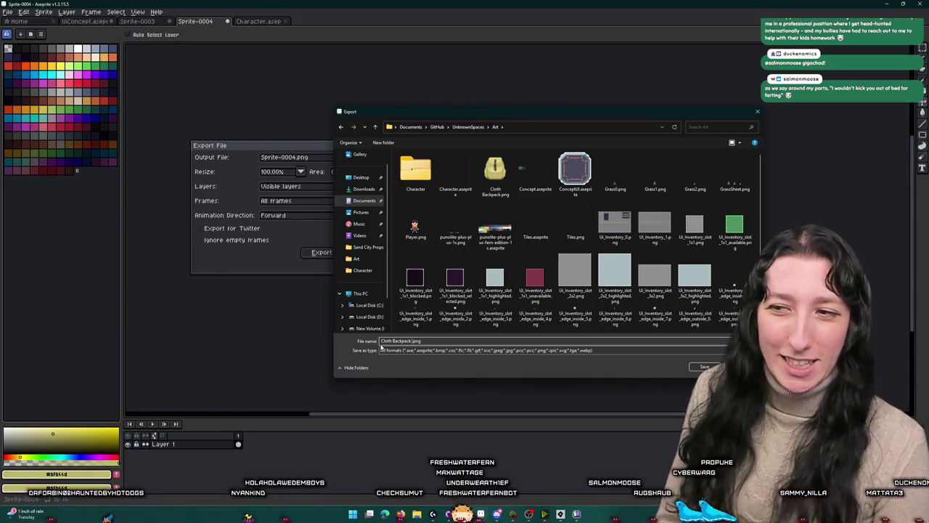
text( -)
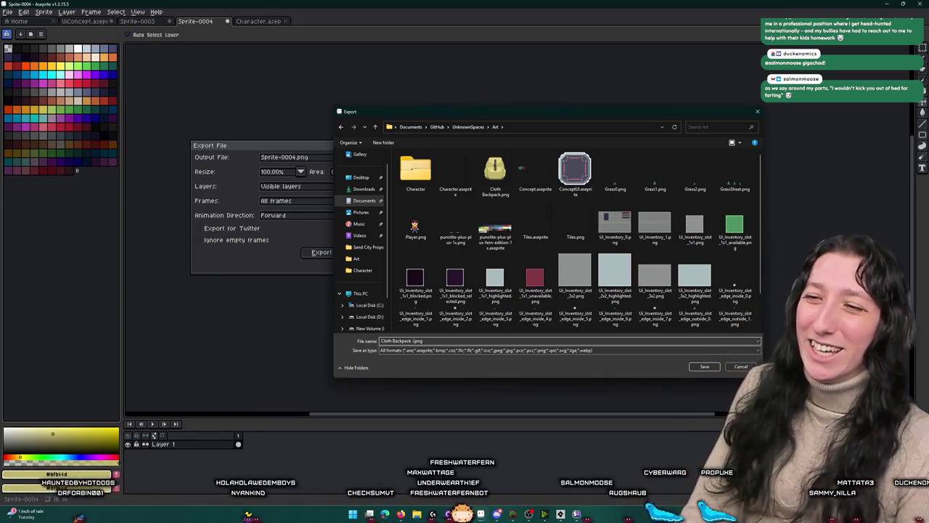
text( World)
key(Return)
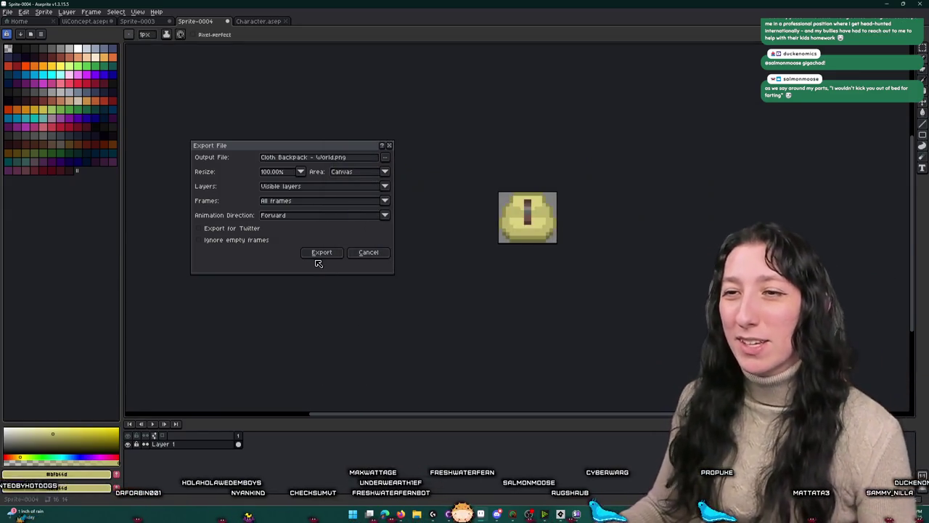
click(319, 255)
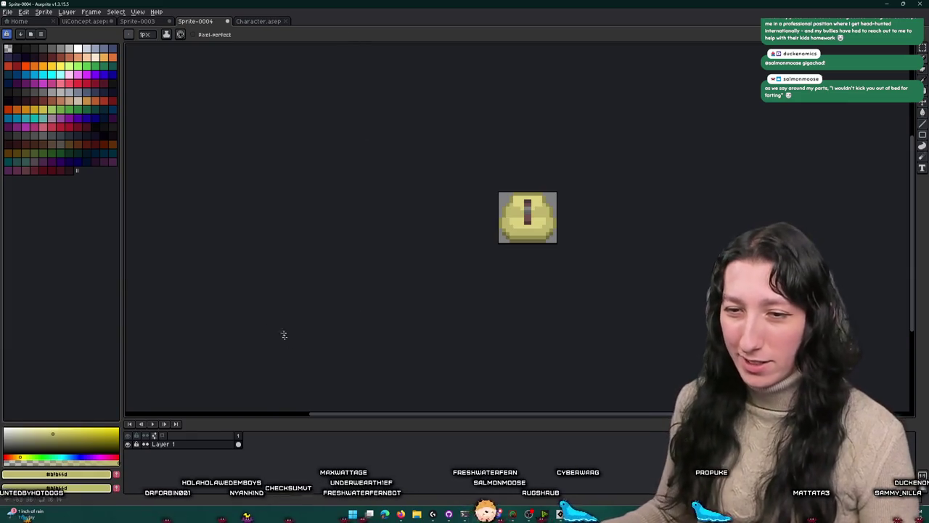
Step: Import Cloth Backpack - World.png into spr_item_backpack_cloth_world, replacing its image
click(560, 513)
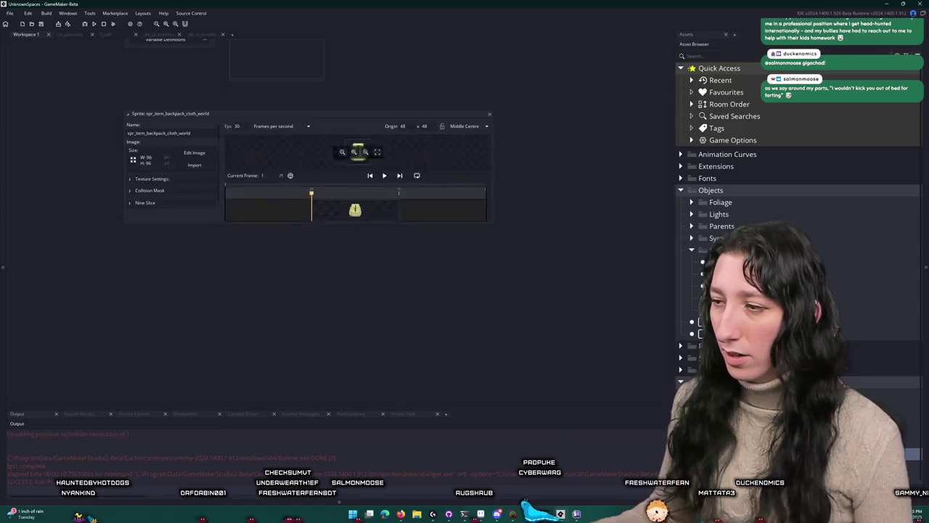
click(196, 160)
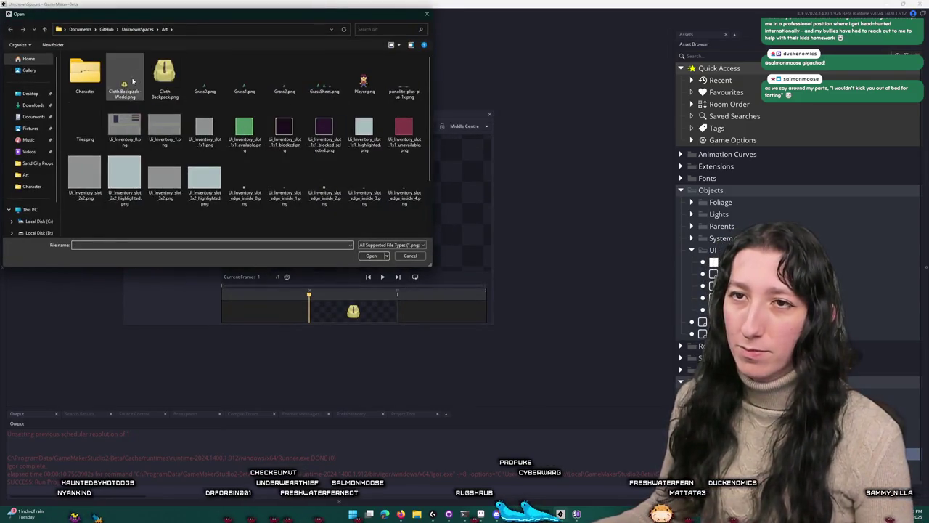
double_click(124, 76)
click(494, 270)
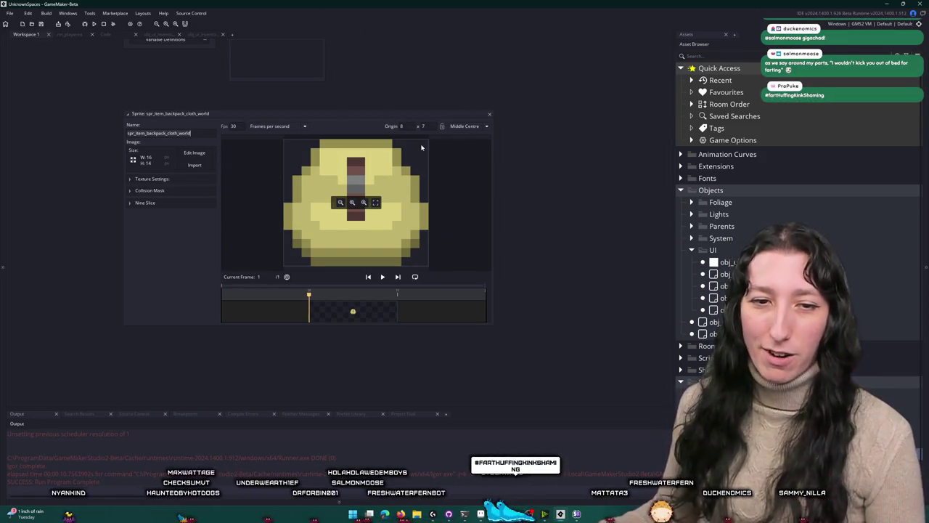
Step: Set the sprite origin to 8 x 5 and close the sprite editor
click(465, 126)
click(462, 149)
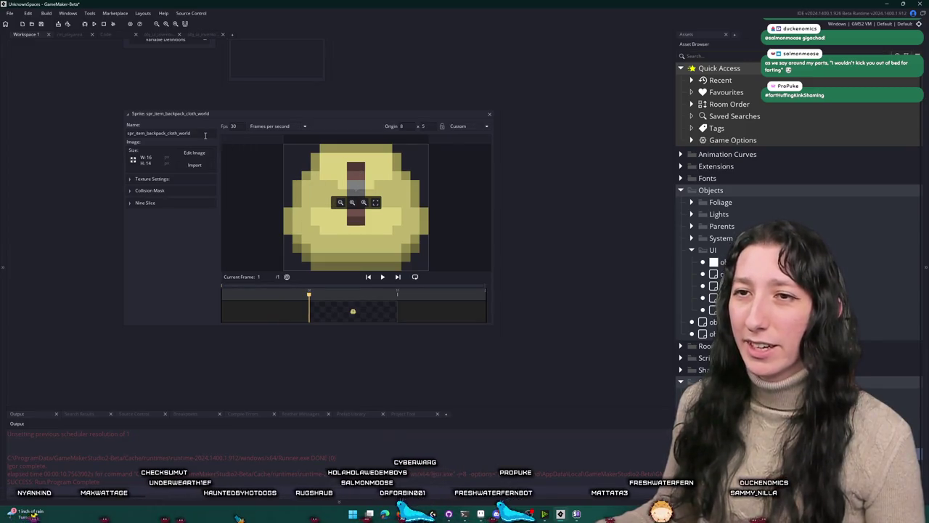
click(491, 116)
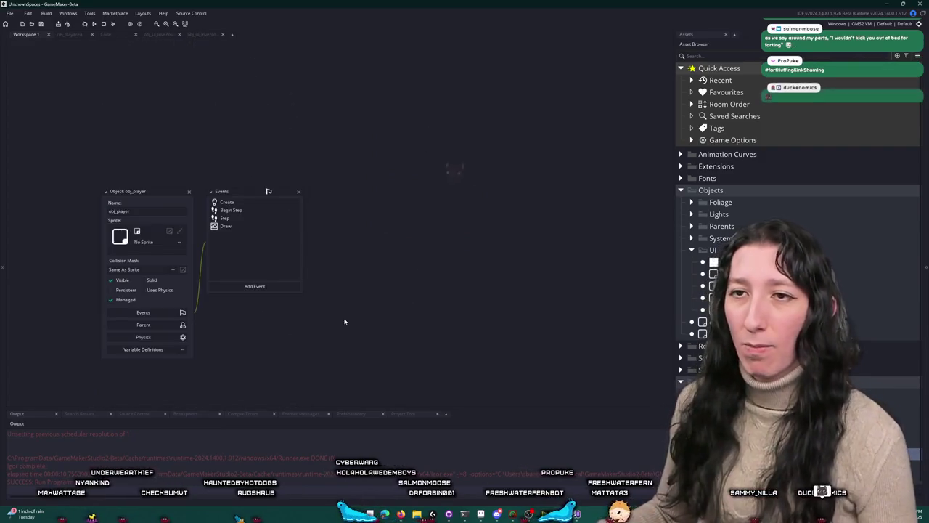
Step: Find scr_items through the Ctrl+T asset search and expand it into a full editor tab
scroll(344, 322, down, 3)
key(ctrl+t)
text(scr_ite)
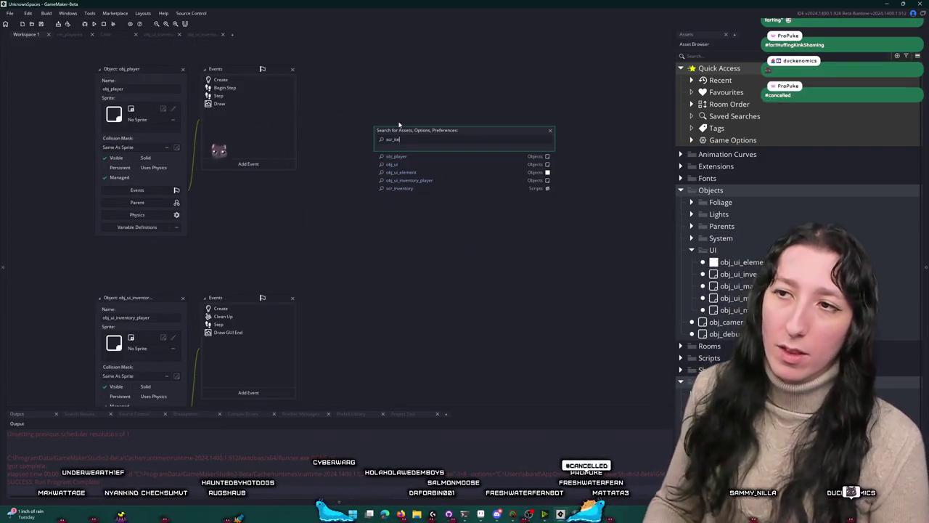
key(Return)
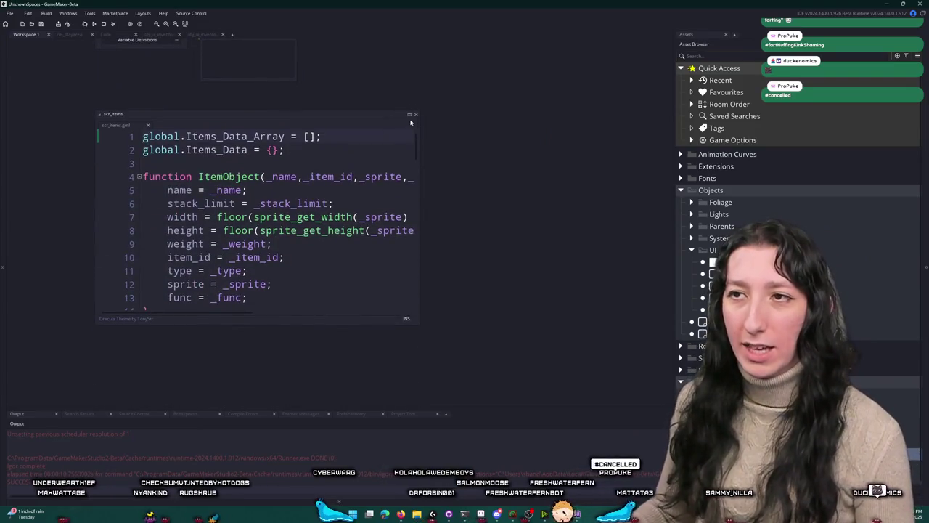
click(409, 116)
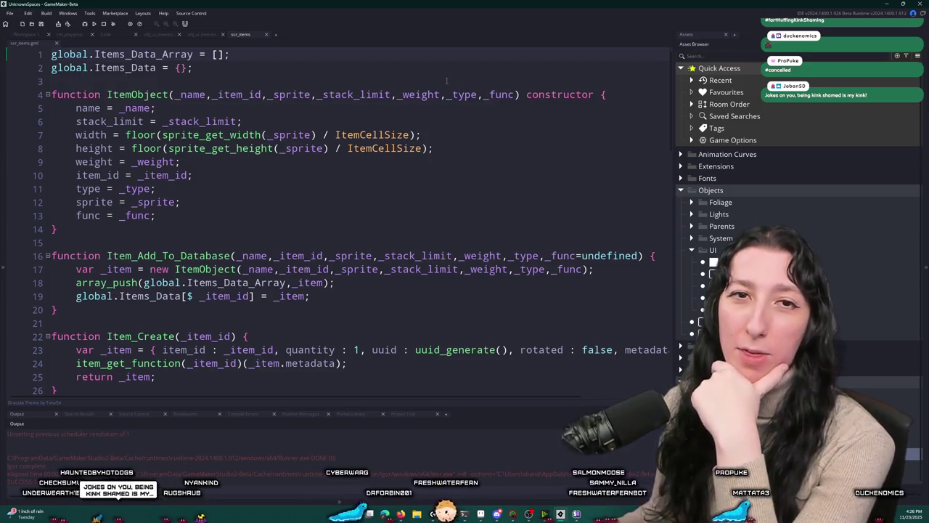
scroll(438, 78, down, 4)
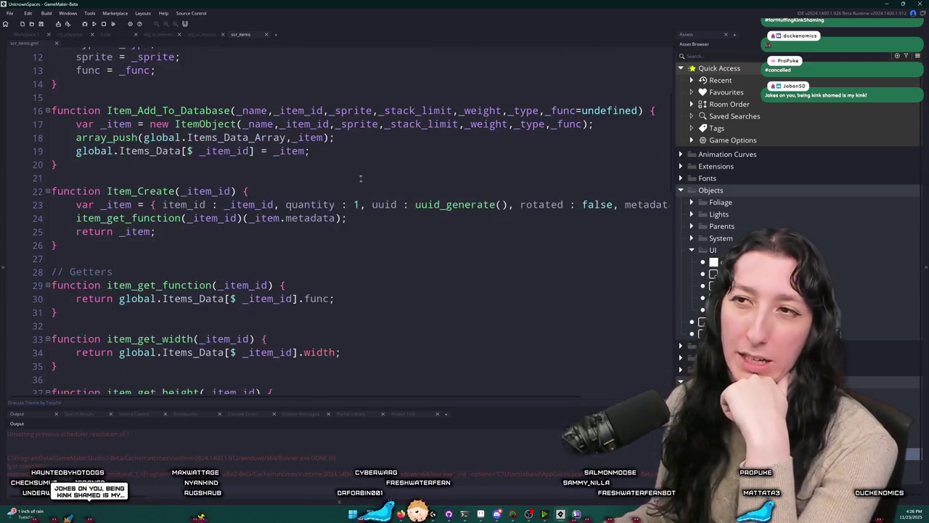
Step: Duplicate item_get_sprite as item_get_sprite_world, returning the item's sprite_world field
scroll(389, 136, down, 2)
scroll(348, 182, up, 2)
scroll(313, 225, down, 1)
scroll(314, 225, down, 8)
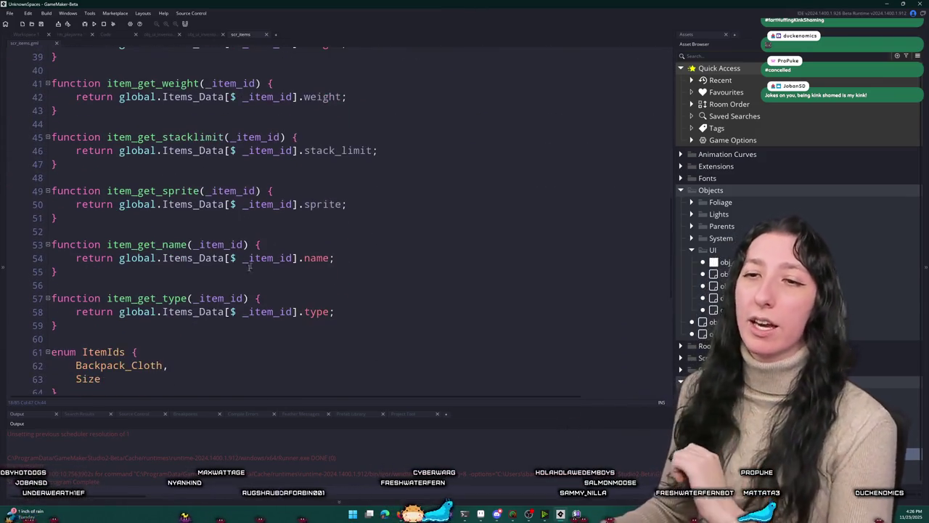
drag(91, 218, 53, 177)
key(ctrl+d)
click(250, 245)
text(_world(_item_id) {)
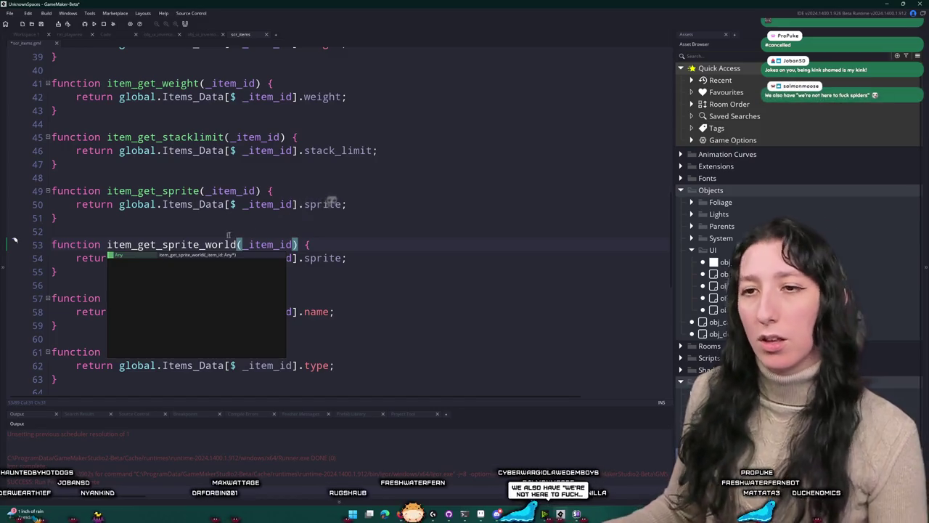
key(Down)
key(End)
key(ctrl+Left)
key(ctrl+Left)
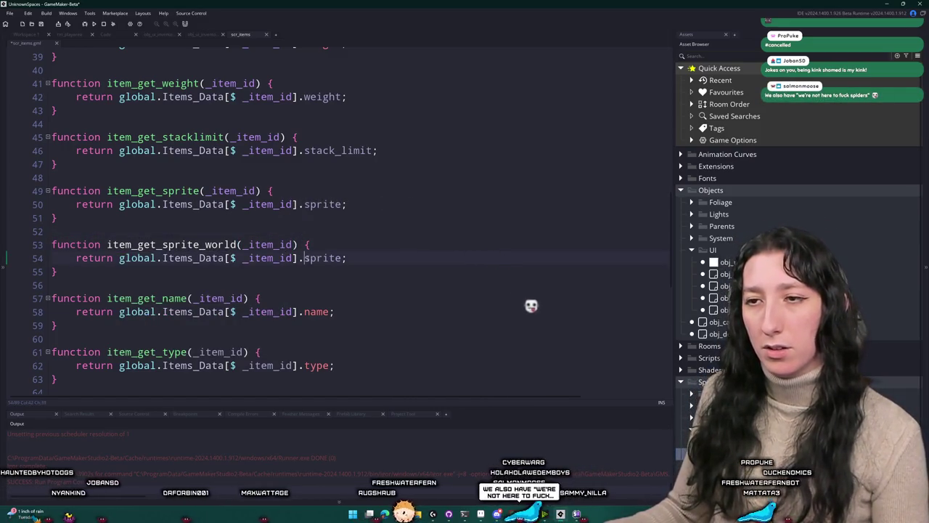
key(End)
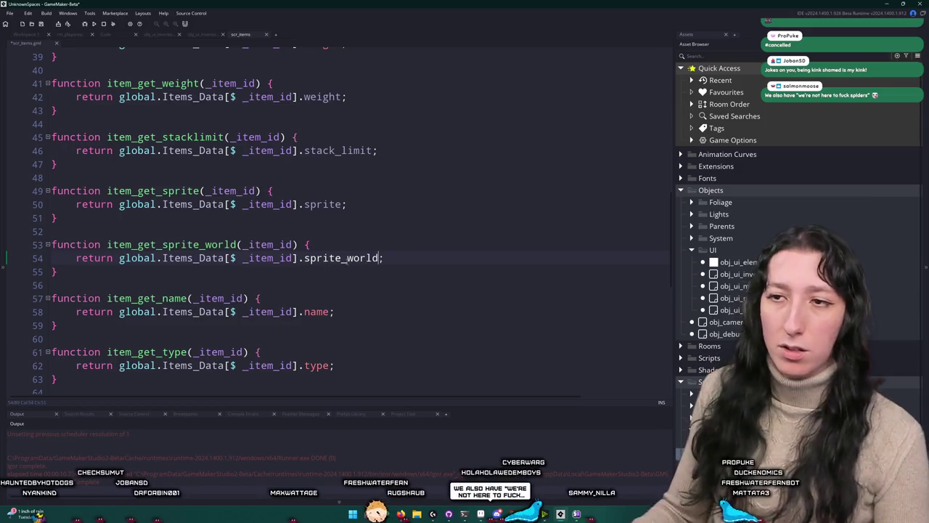
scroll(268, 234, up, 13)
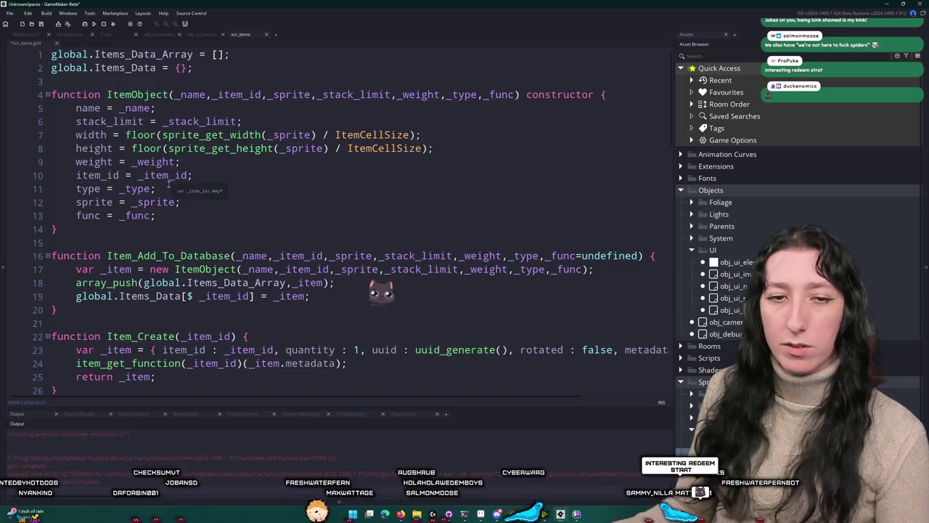
Step: Duplicate line 12's sprite assignment and rename the copy to sprite_world
click(211, 178)
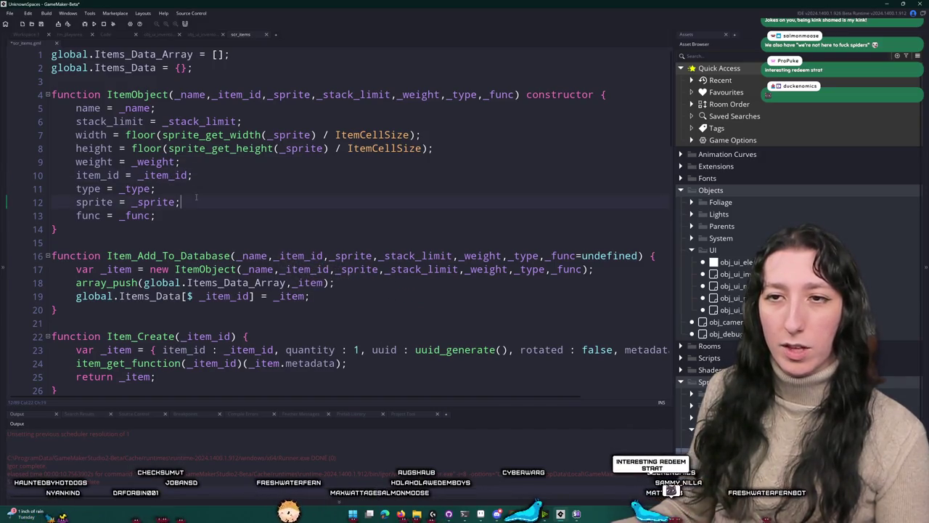
key(ctrl+d)
click(112, 216)
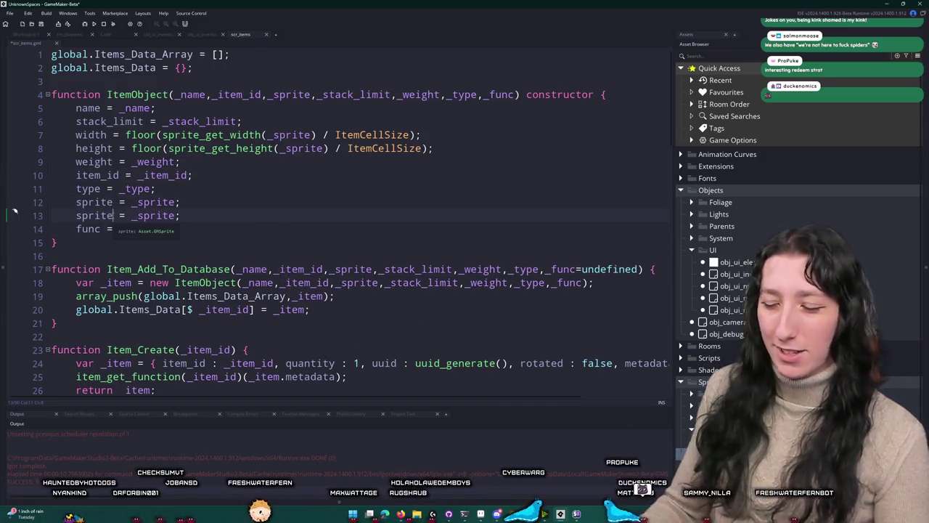
text(_world)
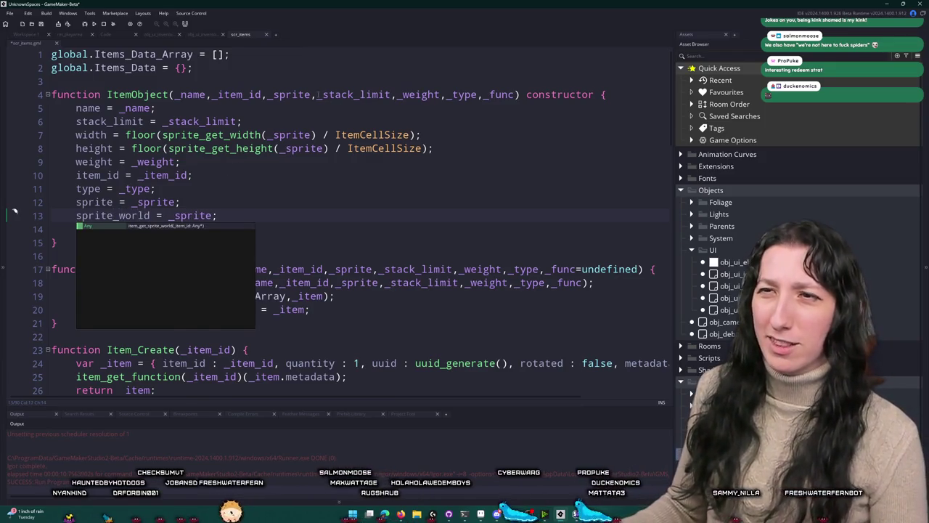
Step: Add a _world_sprite parameter to ItemObject and assign it to sprite_world
click(316, 96)
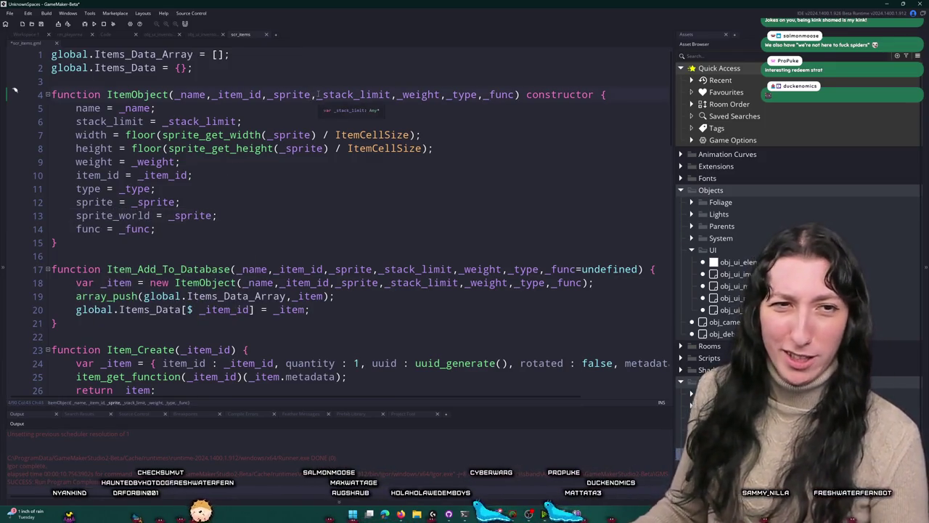
text(,_world)
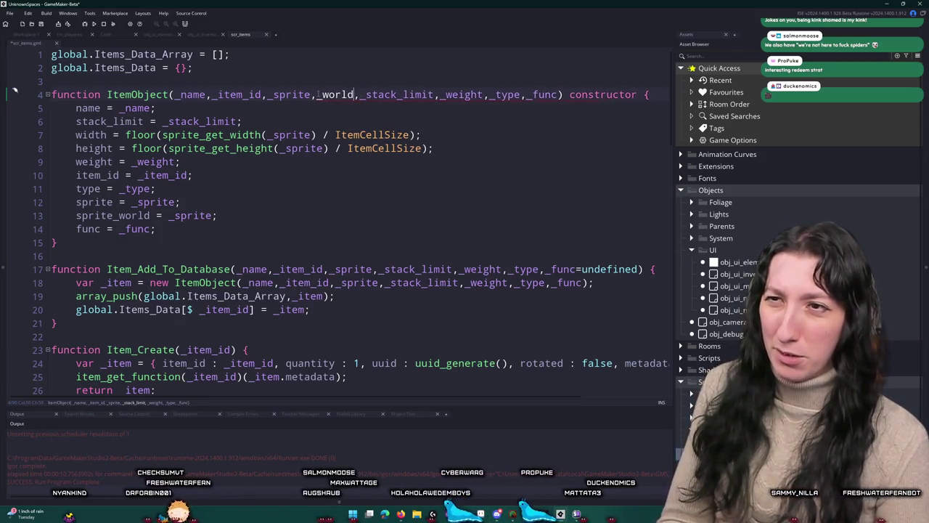
text(_sprite)
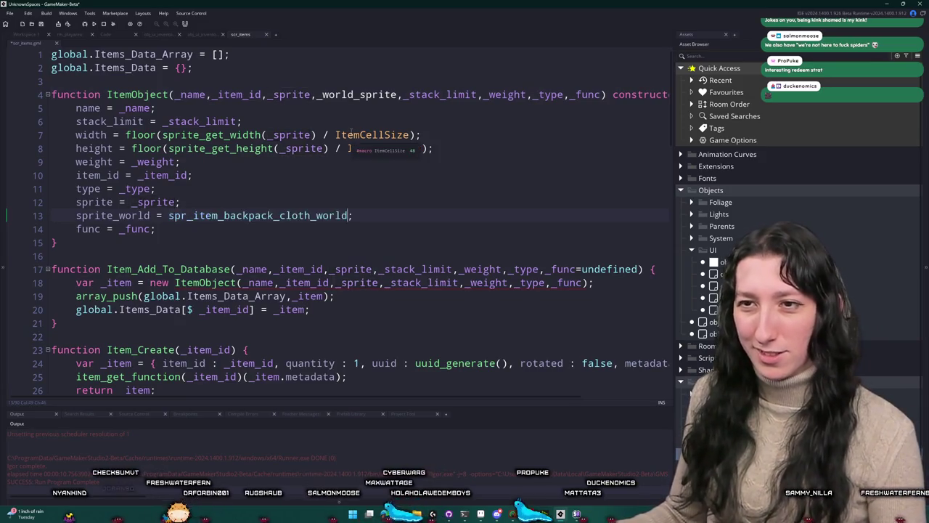
click(398, 94)
double_click(356, 94)
key(ctrl+c)
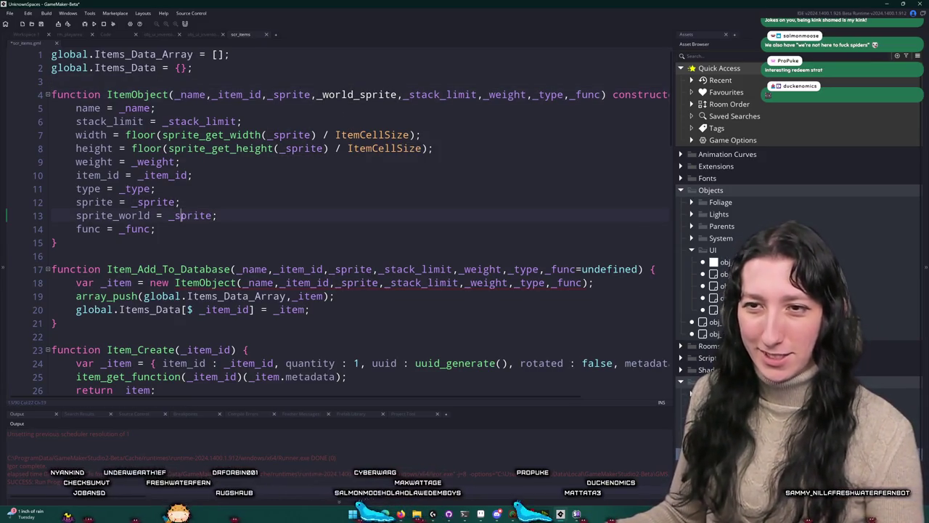
double_click(192, 215)
key(ctrl+v)
Step: Add _world_sprite to Item_Add_To_Database's parameters and pass it into the ItemObject call
click(374, 269)
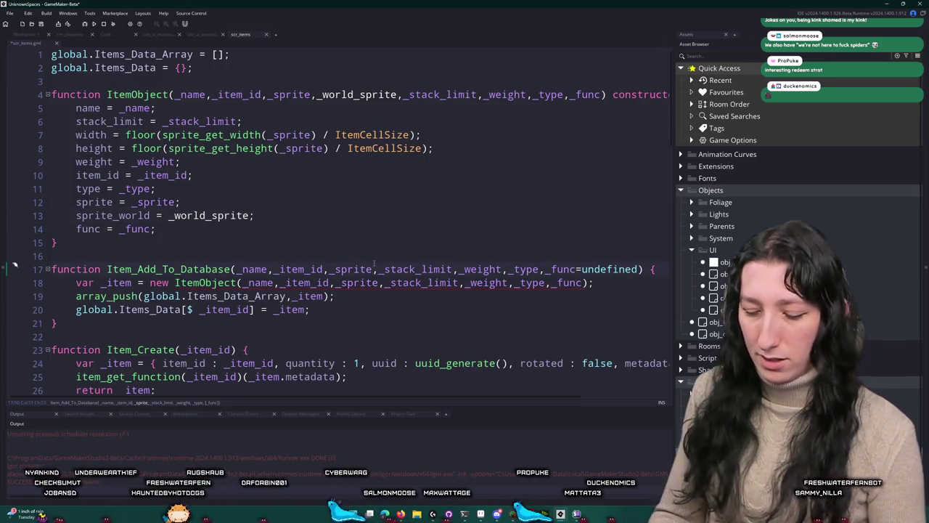
text(,)
key(ctrl+v)
click(382, 282)
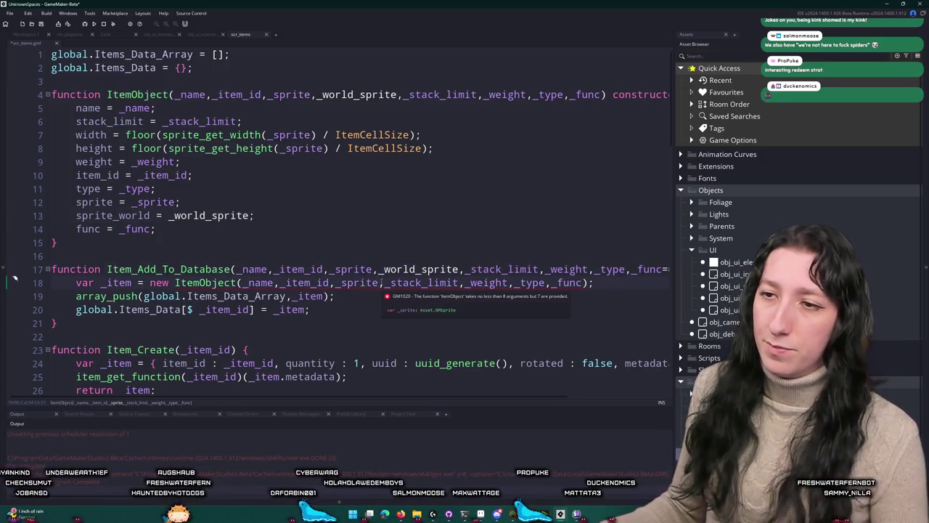
text(,)
key(ctrl+v)
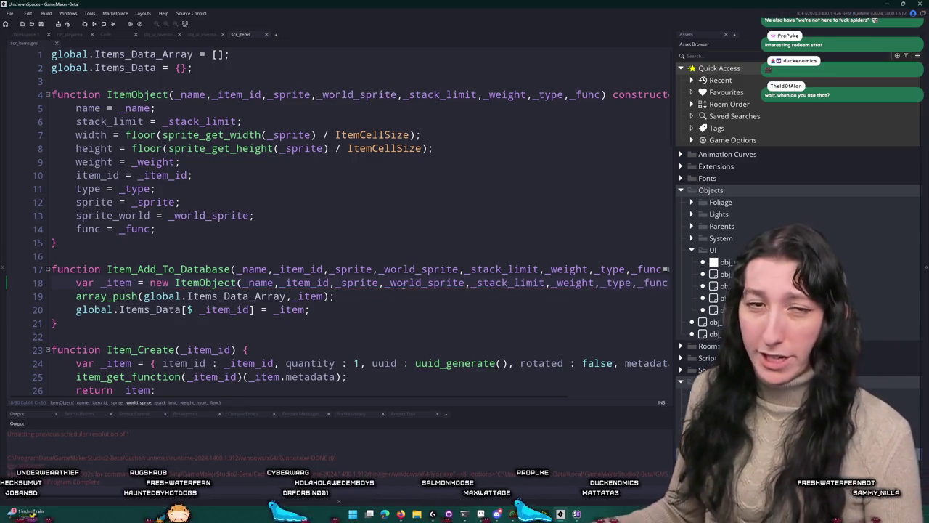
scroll(290, 217, down, 4)
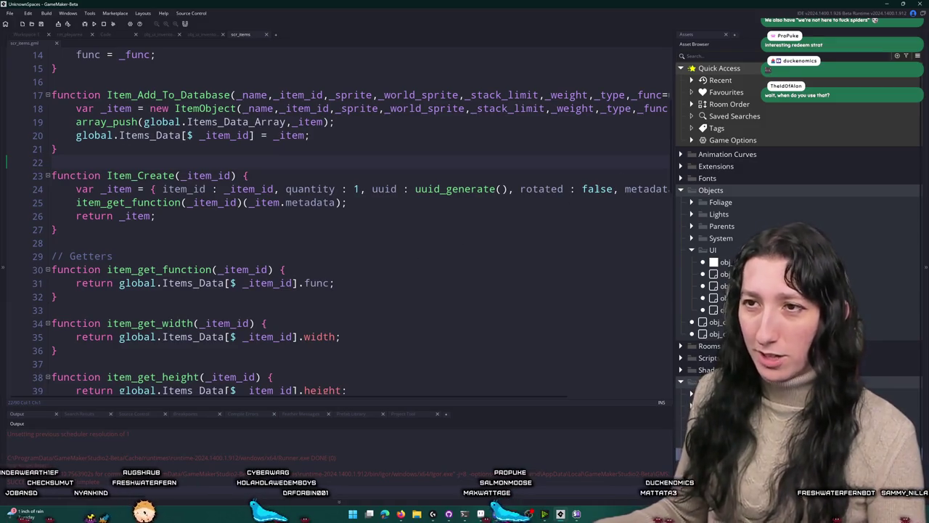
click(354, 189)
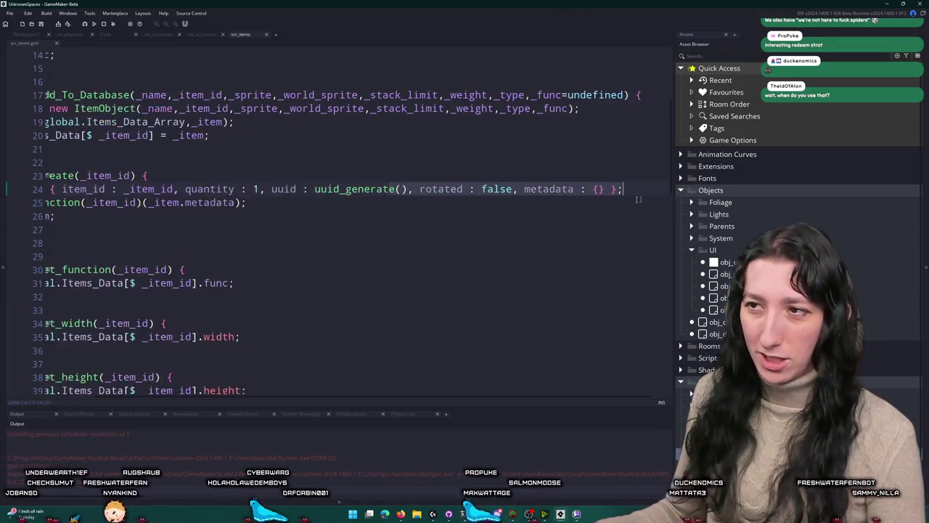
scroll(165, 217, down, 9)
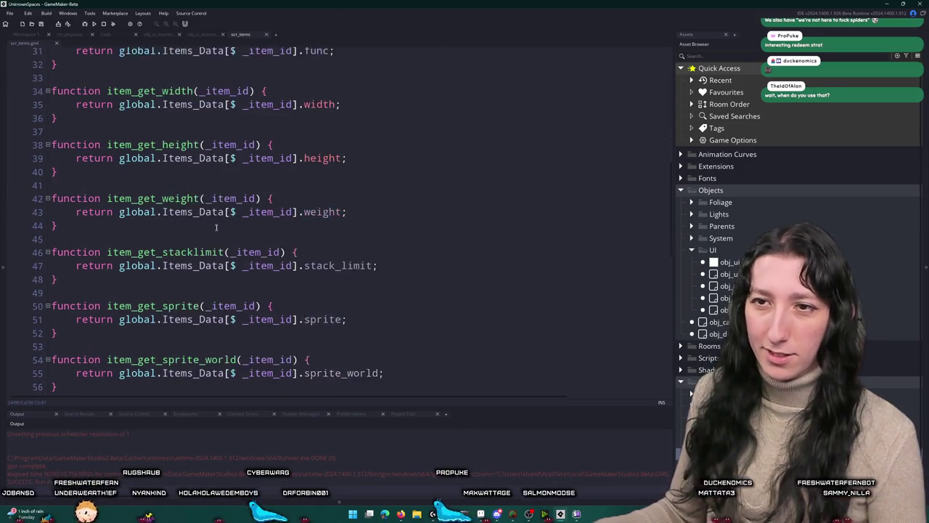
click(236, 243)
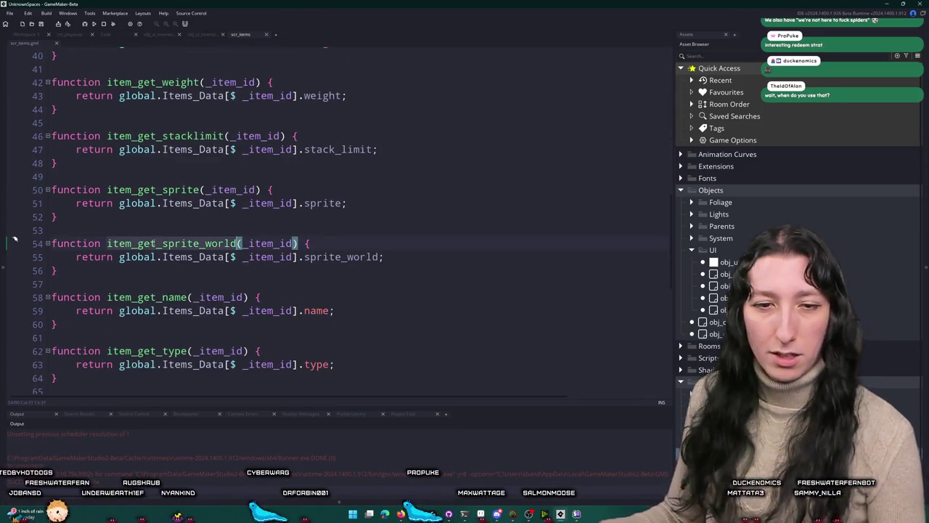
scroll(156, 173, up, 2)
scroll(232, 320, up, 9)
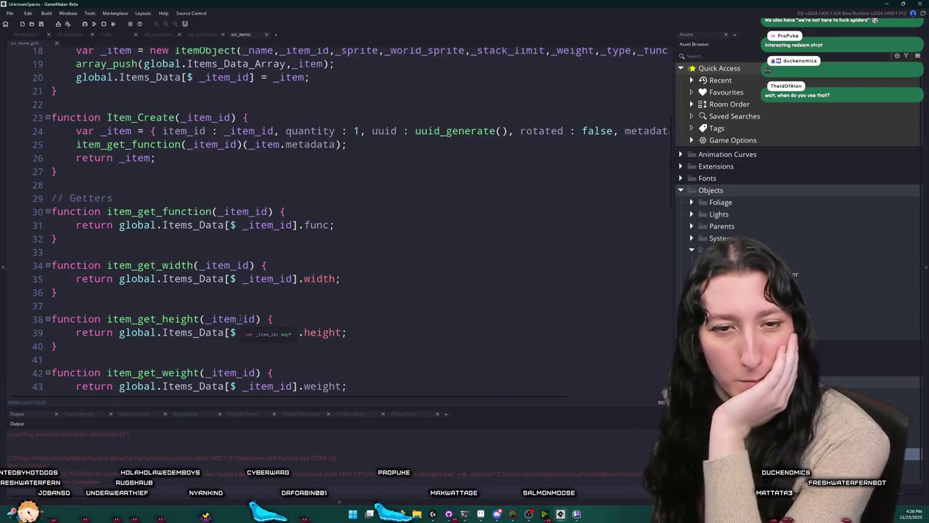
scroll(231, 320, up, 3)
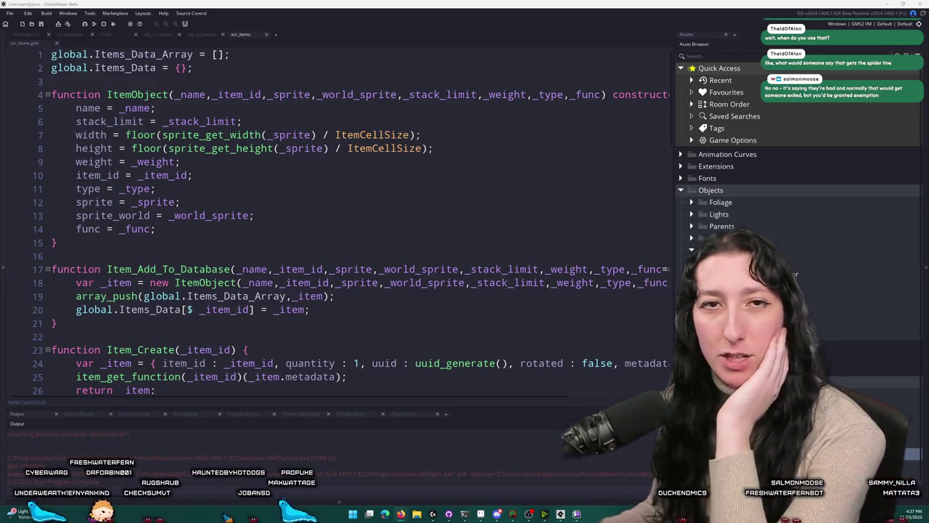
click(498, 130)
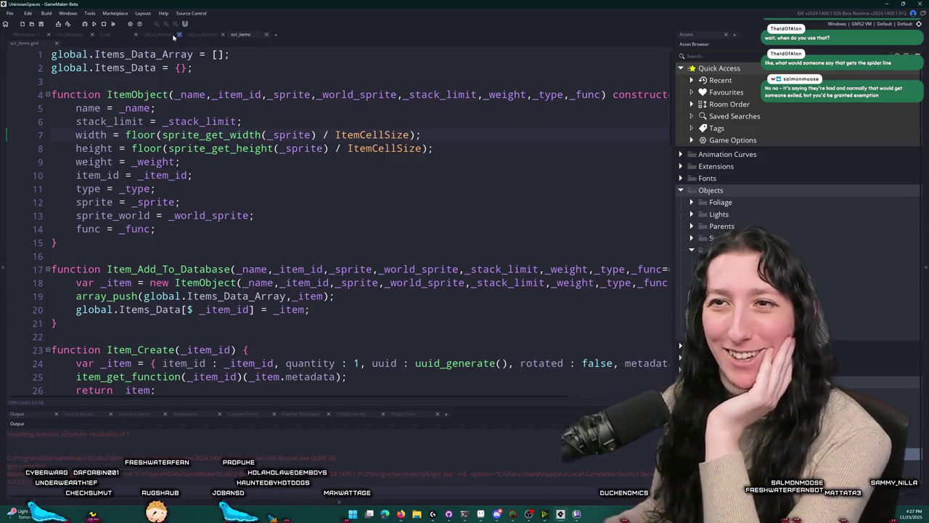
click(167, 35)
click(239, 36)
click(210, 36)
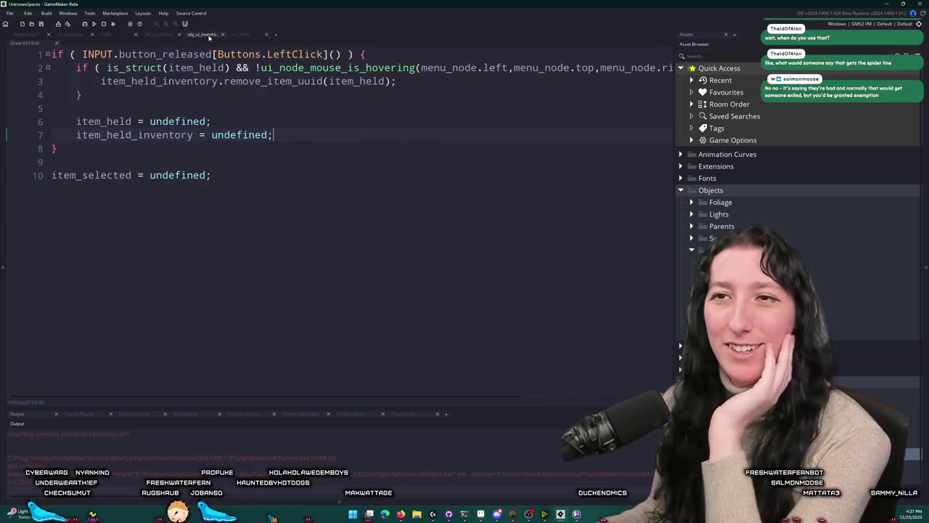
click(252, 35)
scroll(281, 194, down, 7)
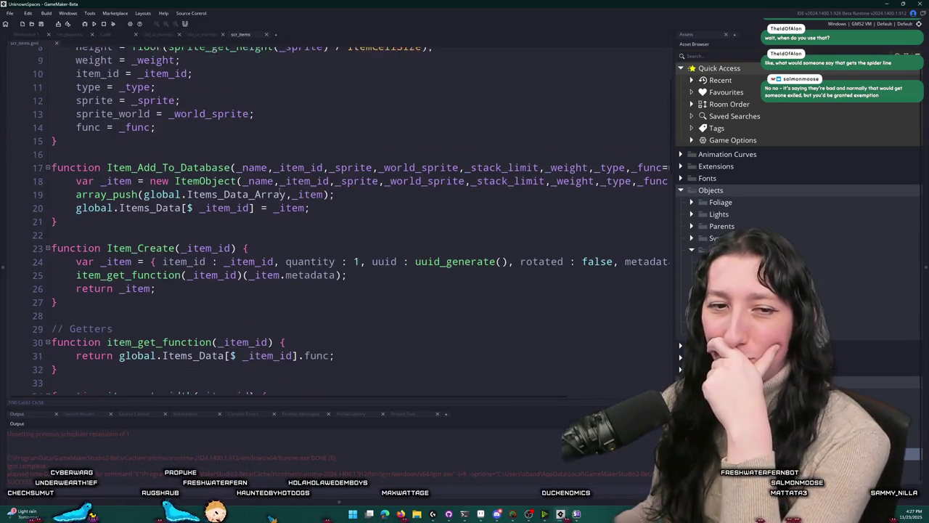
scroll(276, 188, down, 6)
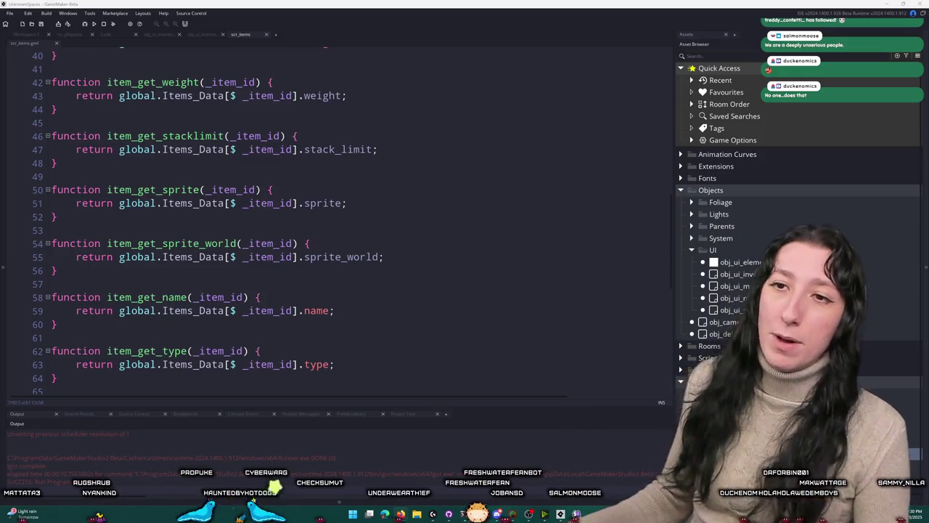
Step: Find and open the inventory player object through an asset search for 'inv'
click(14, 240)
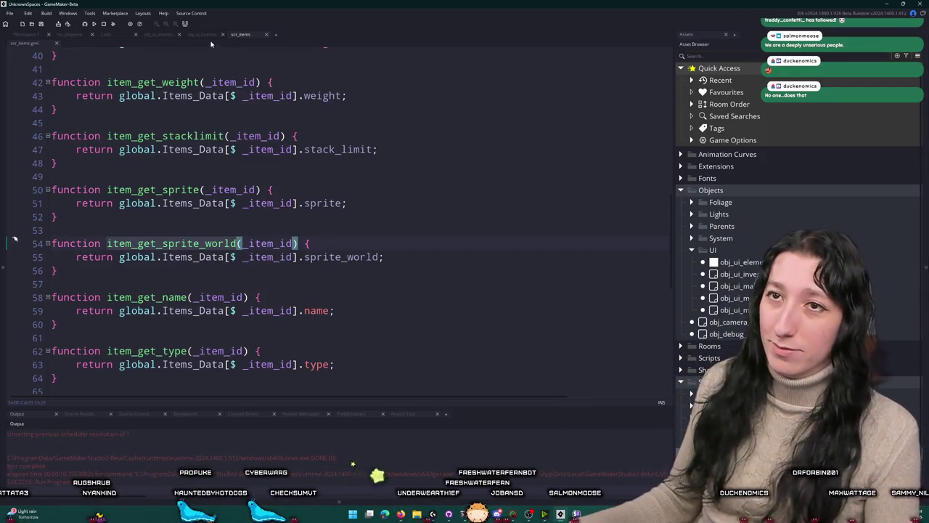
click(197, 34)
click(109, 35)
click(31, 34)
key(ctrl+t)
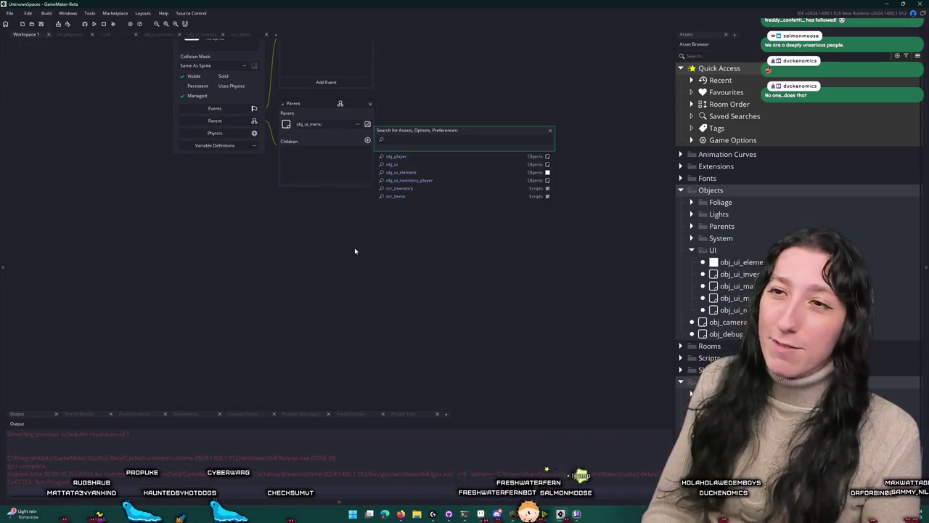
text(inv)
key(Return)
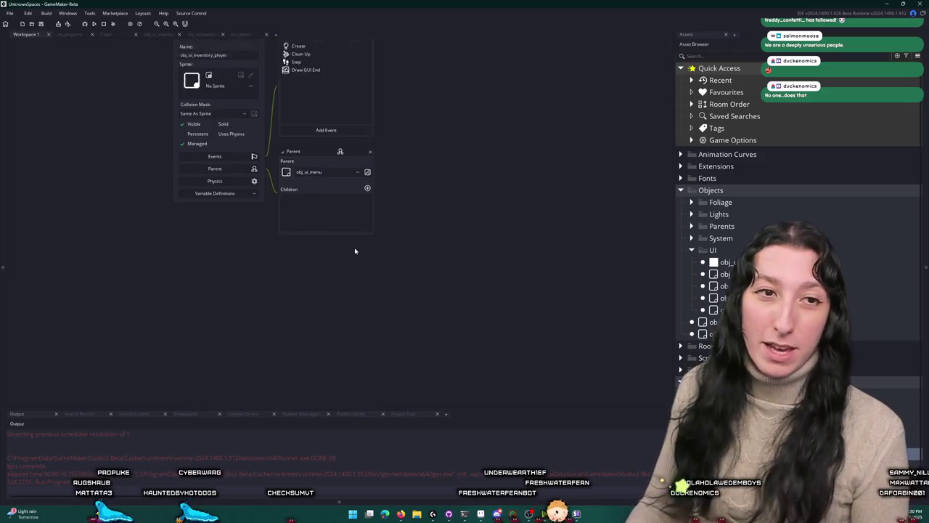
Step: Open obj_player's Create event code and expand it into its own tab
scroll(260, 119, up, 5)
click(314, 148)
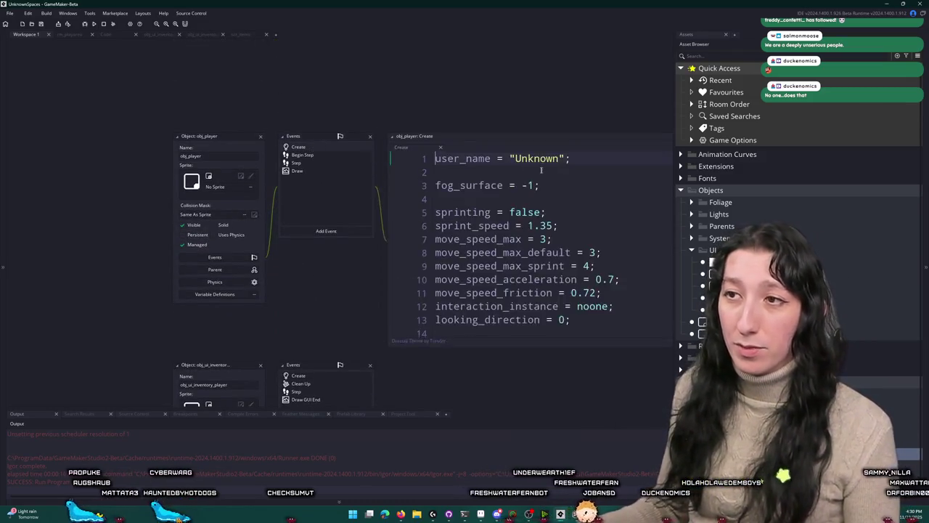
click(498, 135)
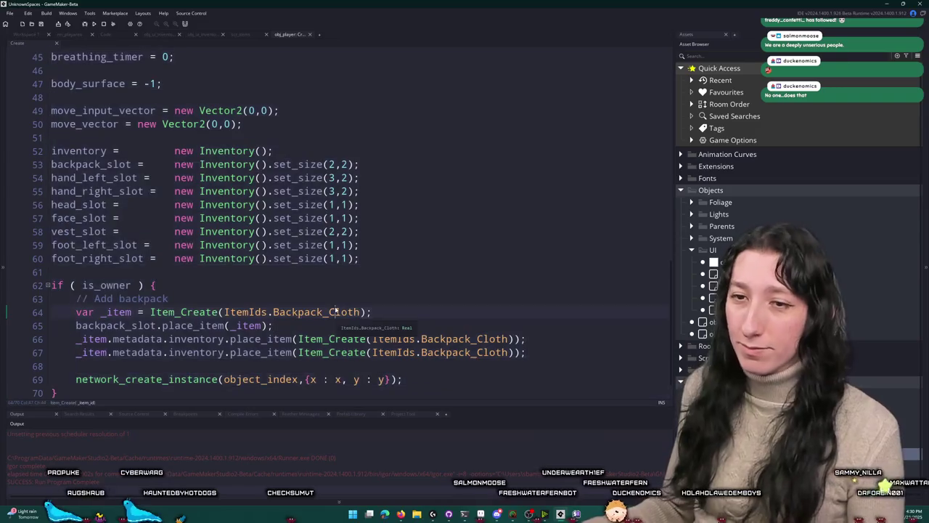
scroll(225, 277, up, 12)
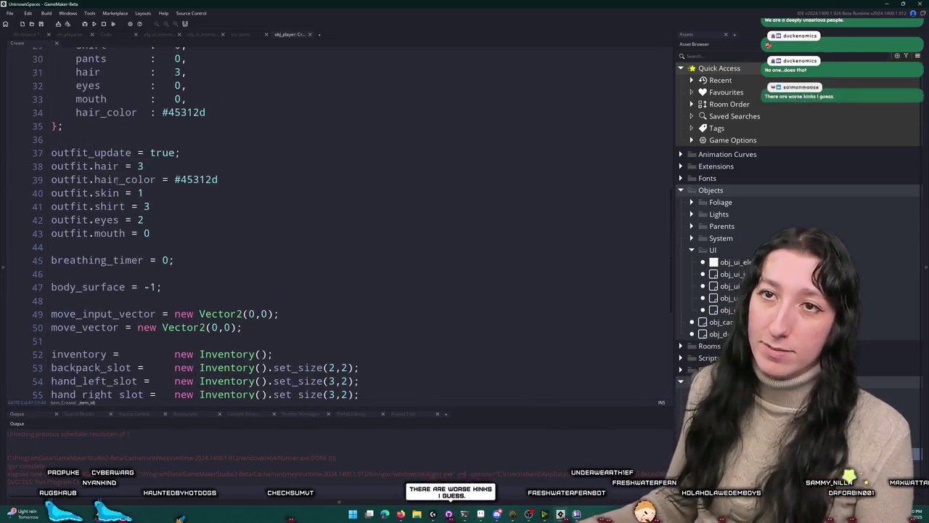
Step: Jump from obj_player's Draw event to player_character_draw and uncomment its live_call line
click(234, 34)
click(36, 34)
double_click(138, 166)
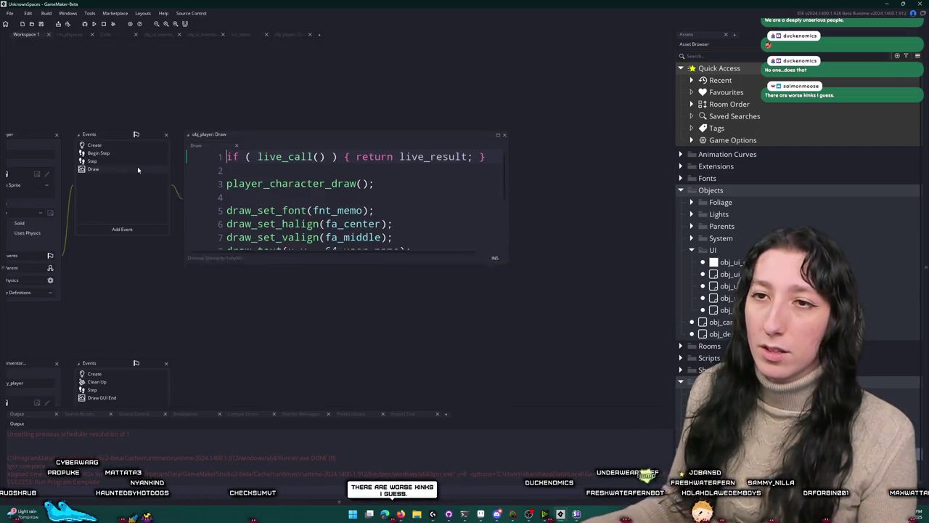
middle_click(266, 183)
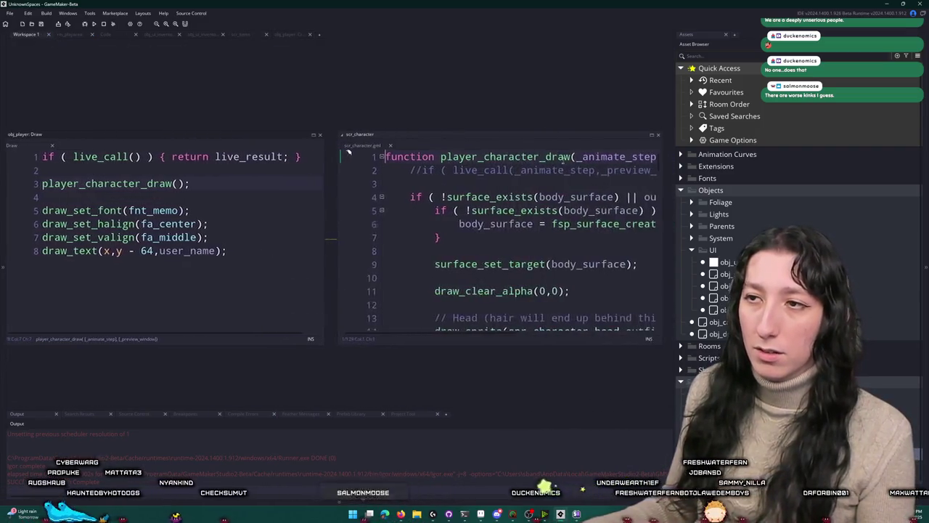
key(ctrl+shift+k)
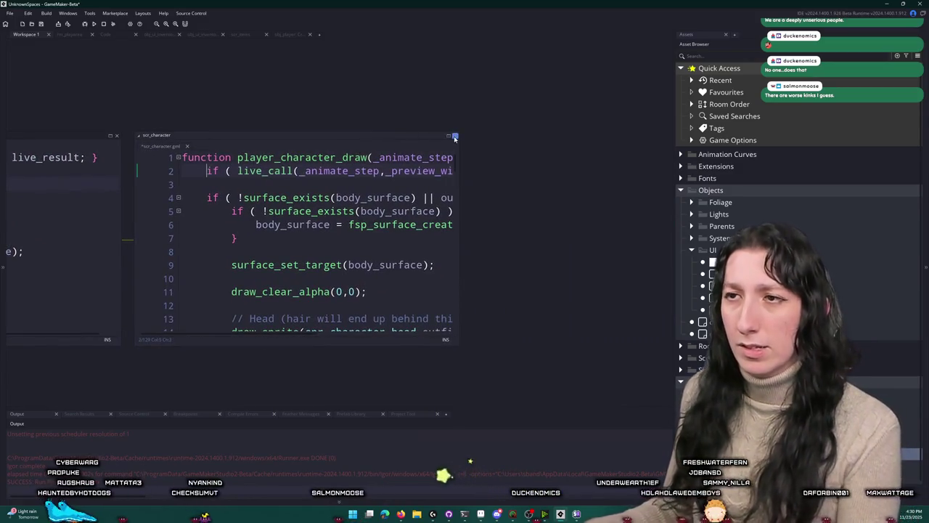
click(448, 135)
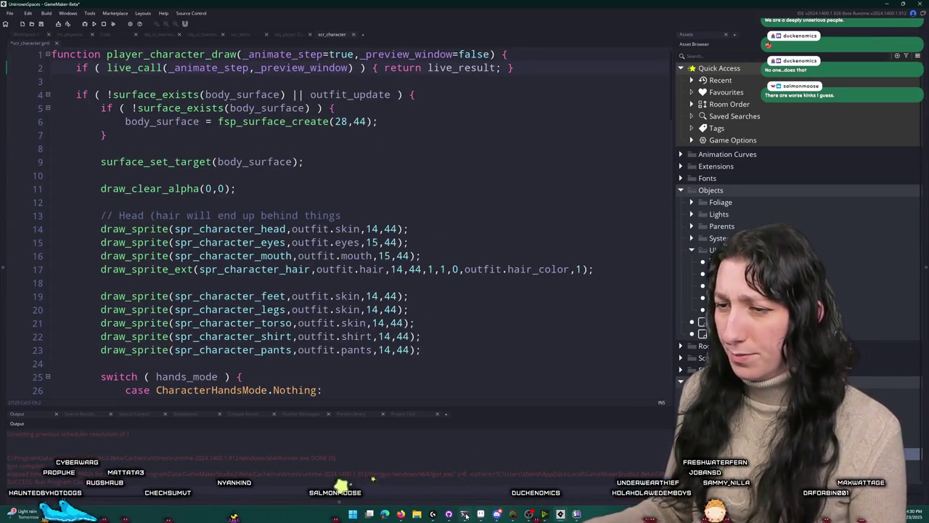
Step: Show the project's Included Files and open the datafiles folder in File Explorer
click(465, 514)
click(845, 188)
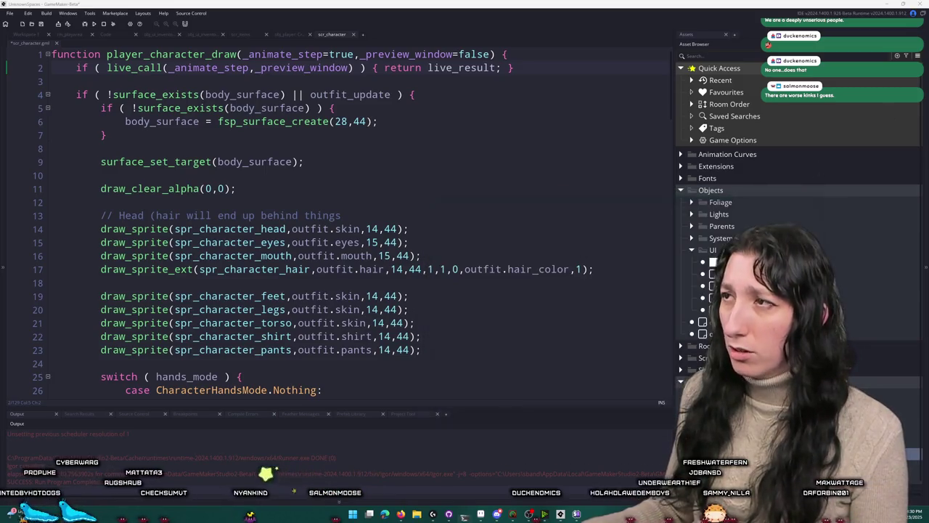
click(918, 56)
click(911, 85)
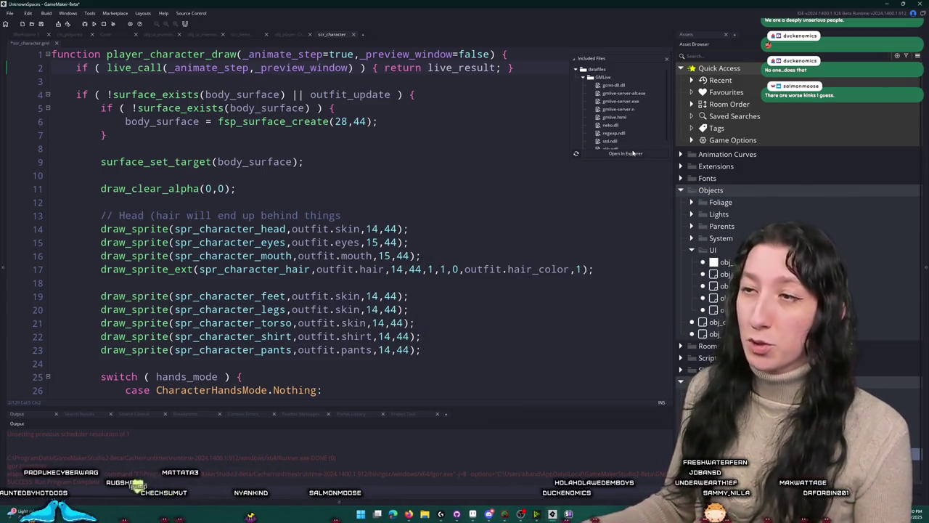
click(625, 153)
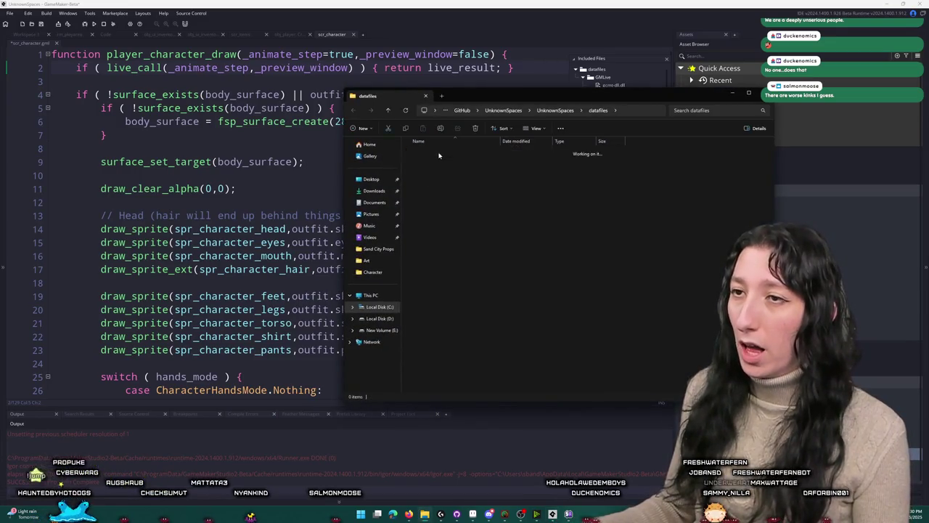
Step: Run gmlive-server.exe and move its console window out of the way
click(453, 174)
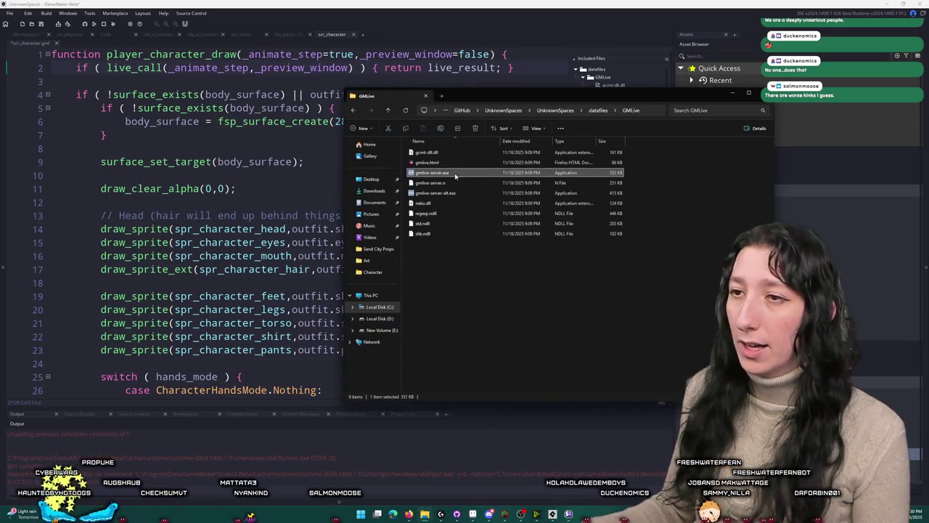
key(Return)
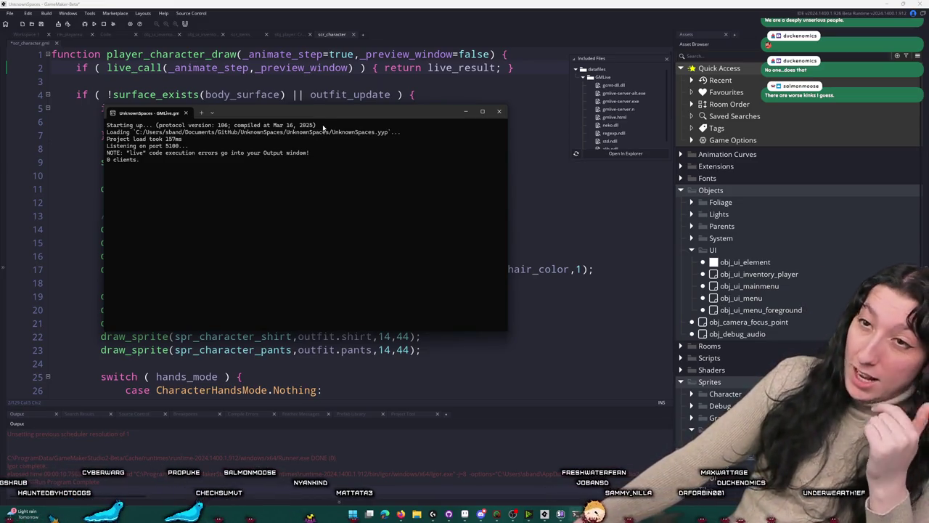
drag(330, 114, 928, 159)
mouse_move(594, 170)
mouse_down()
mouse_move(594, 157)
mouse_move(547, 131)
mouse_up()
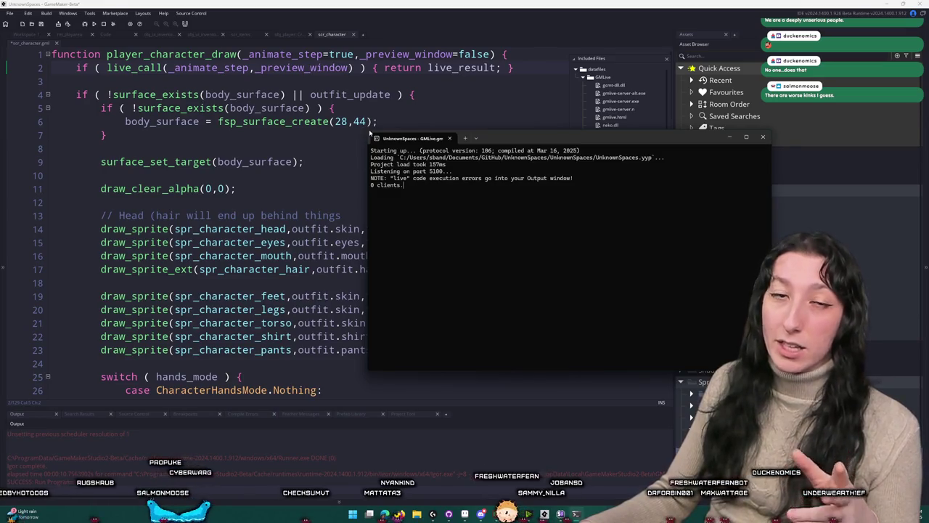
mouse_move(406, 138)
mouse_down()
mouse_move(538, 182)
mouse_move(0, 189)
mouse_up()
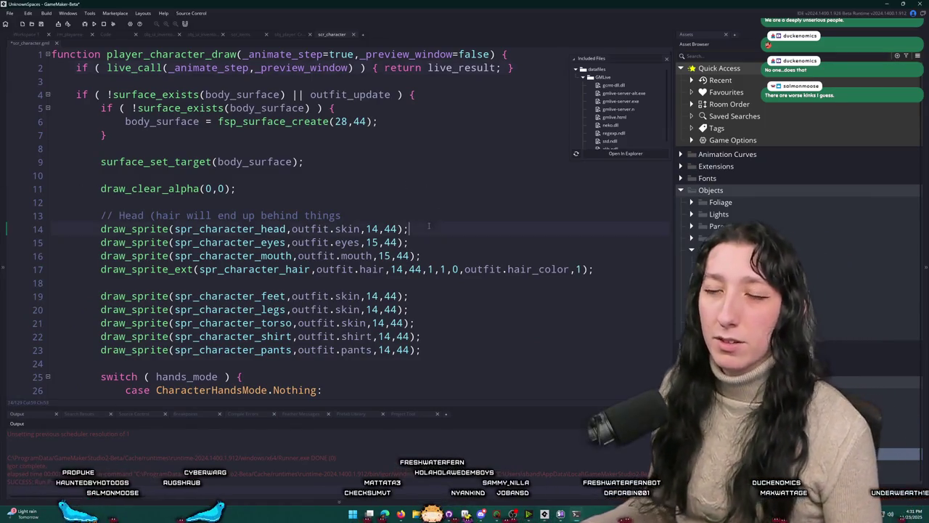
Step: Click Create Lobby in the running game, then abort after the obj_player Create code error
scroll(409, 228, down, 6)
scroll(285, 208, down, 5)
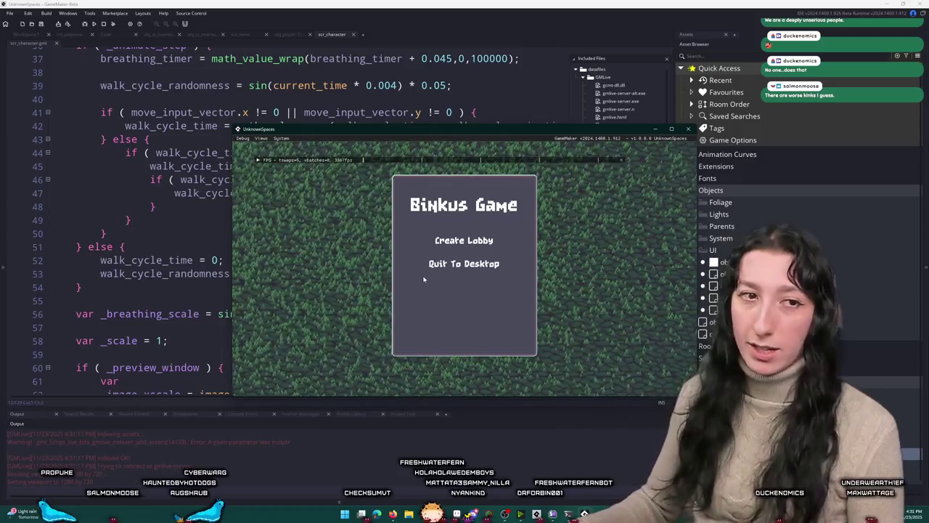
click(464, 240)
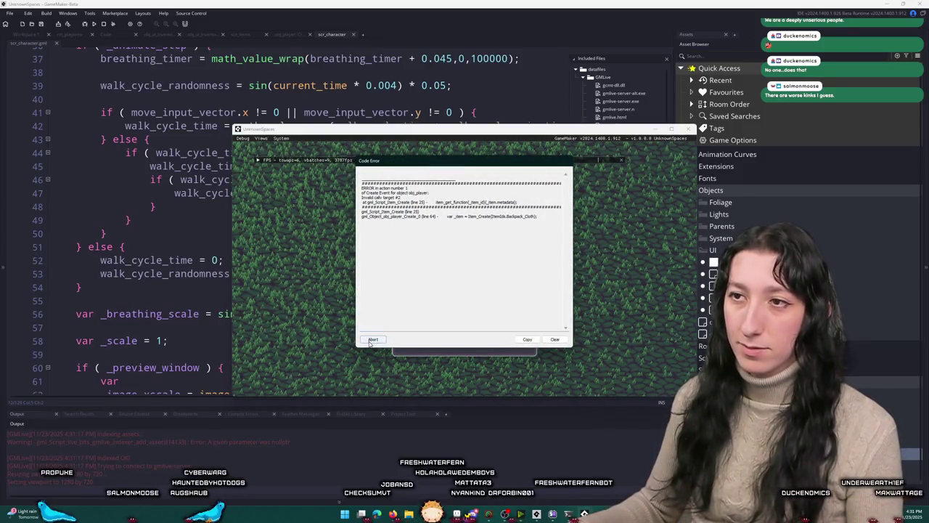
click(373, 339)
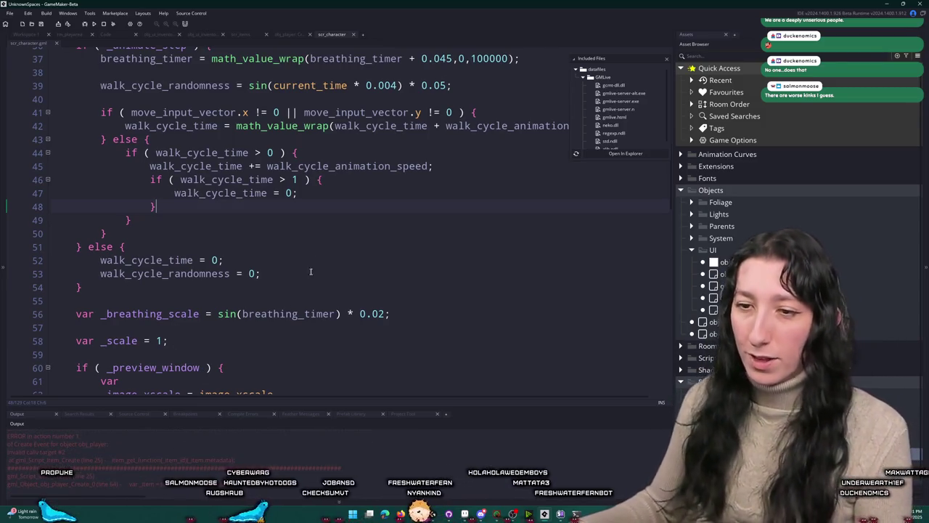
scroll(280, 302, down, 5)
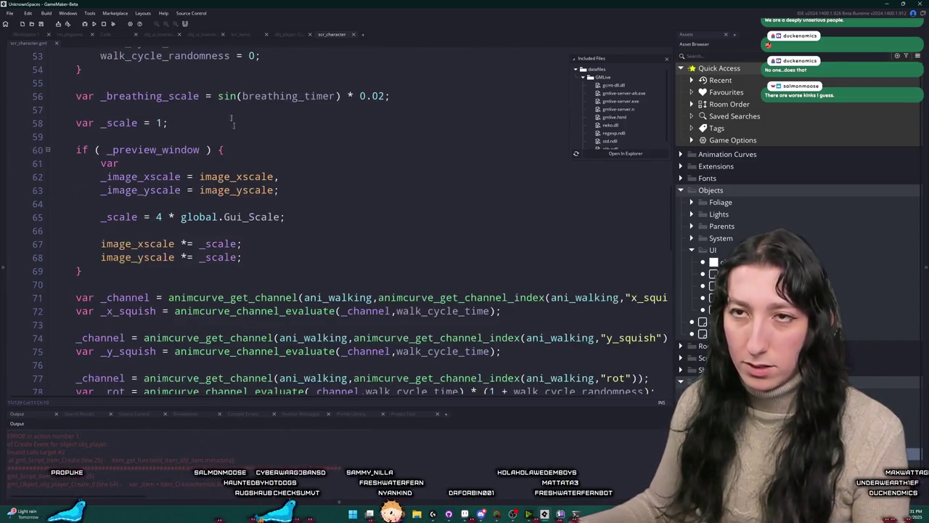
Step: Add spr_item_backpack_cloth_world on a new line after the Cloth Backpack's sprite argument
click(288, 34)
click(240, 34)
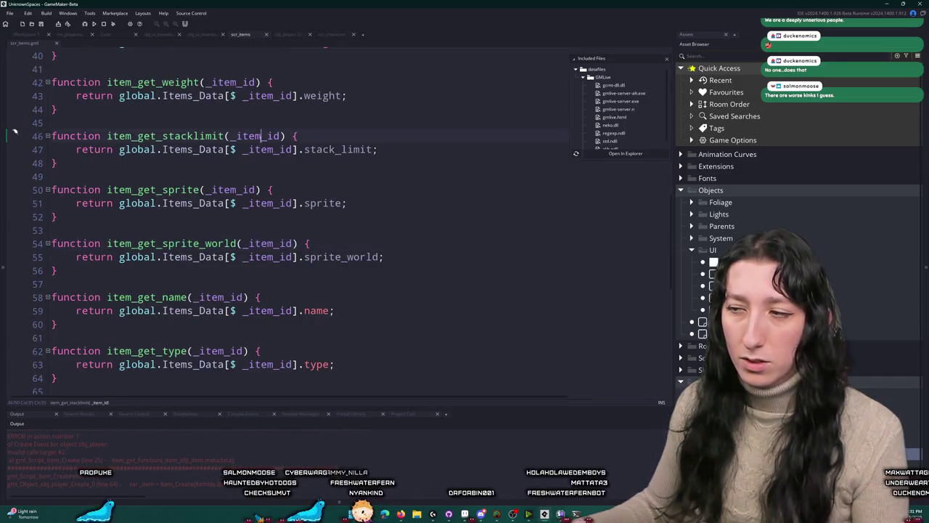
scroll(307, 211, down, 3)
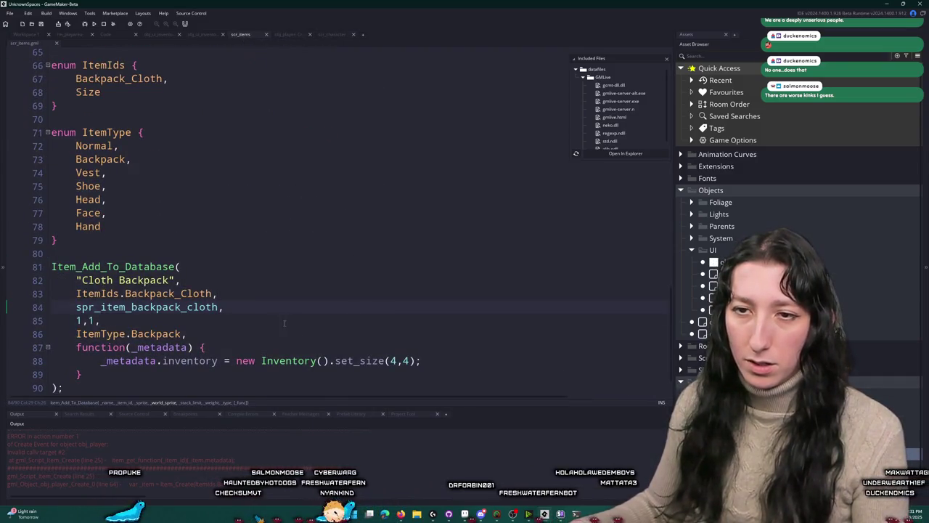
click(100, 320)
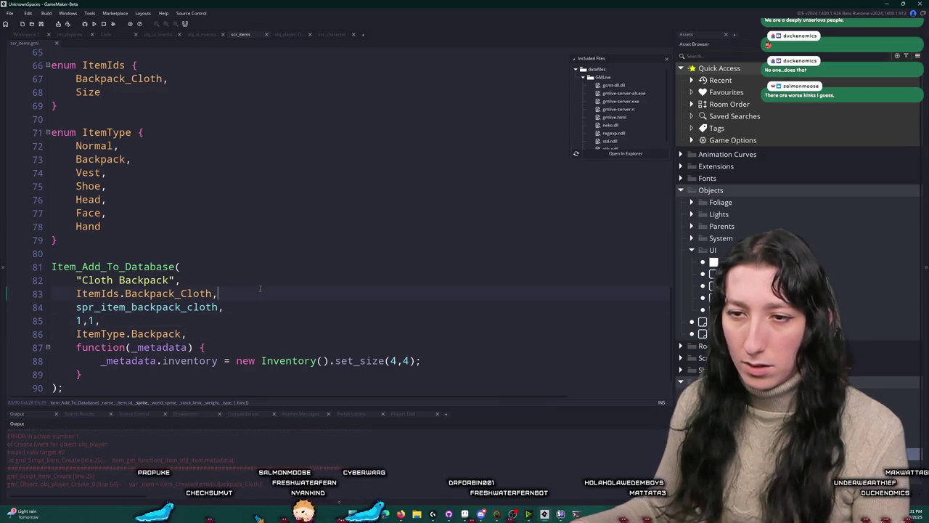
key(Return)
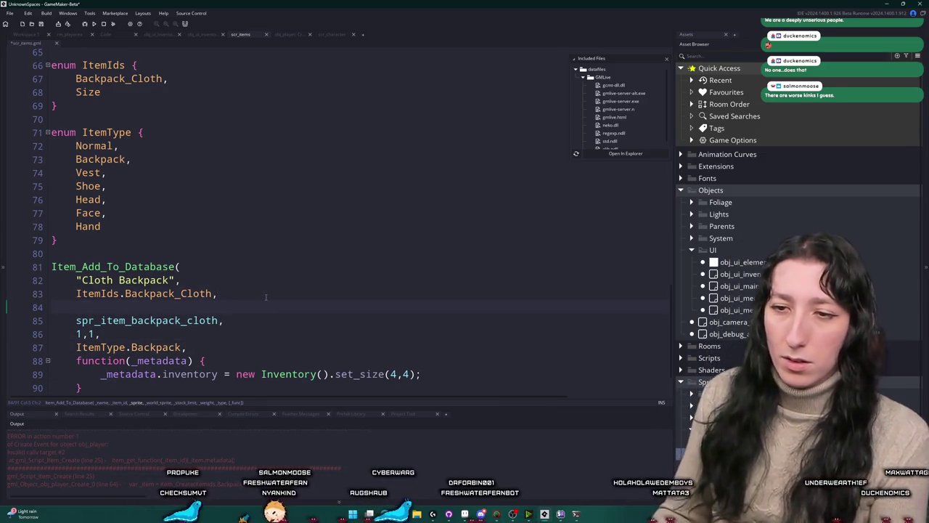
key(BackSpace)
key(Down)
key(Return)
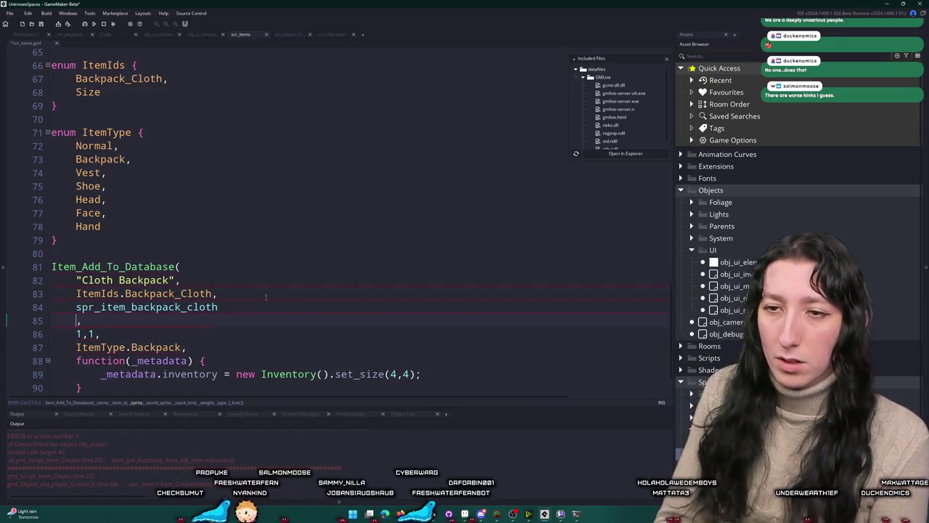
text(spr_item)
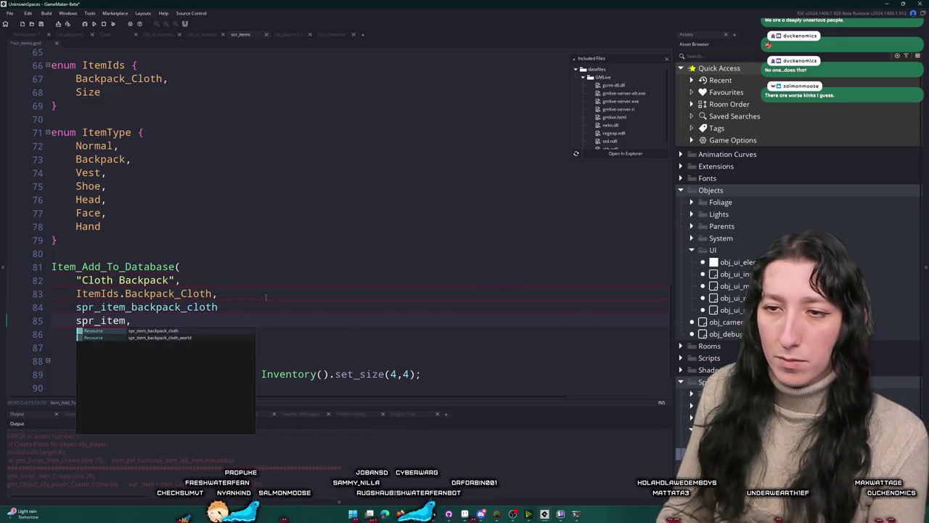
key(Right)
text(ba)
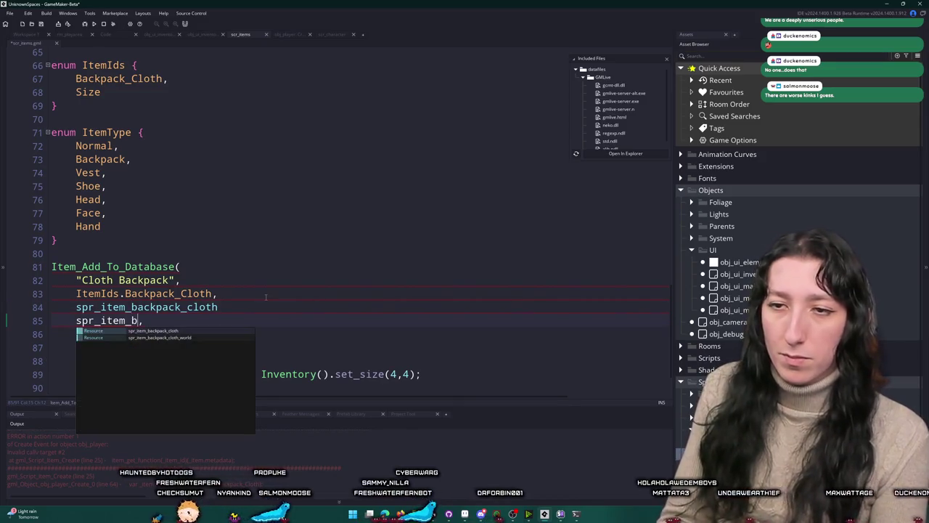
text(ck)
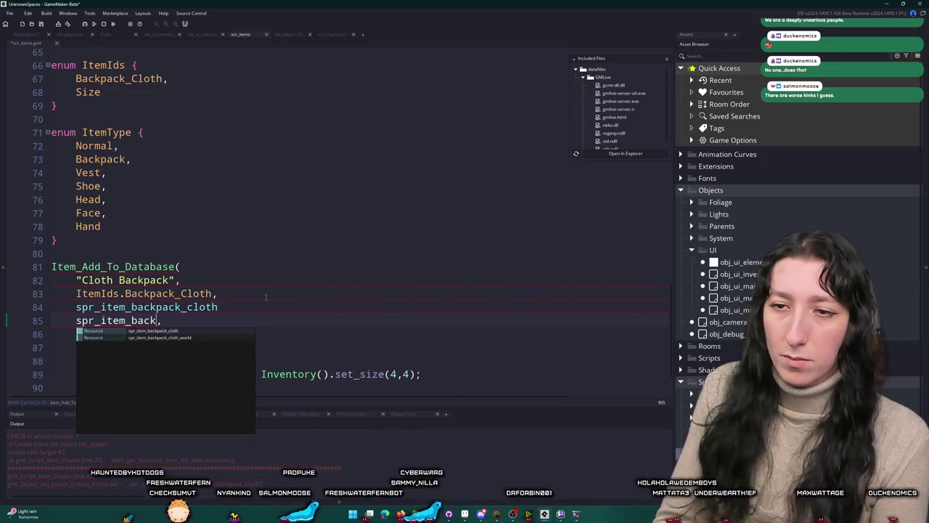
text(pack_cloth_world)
key(Return)
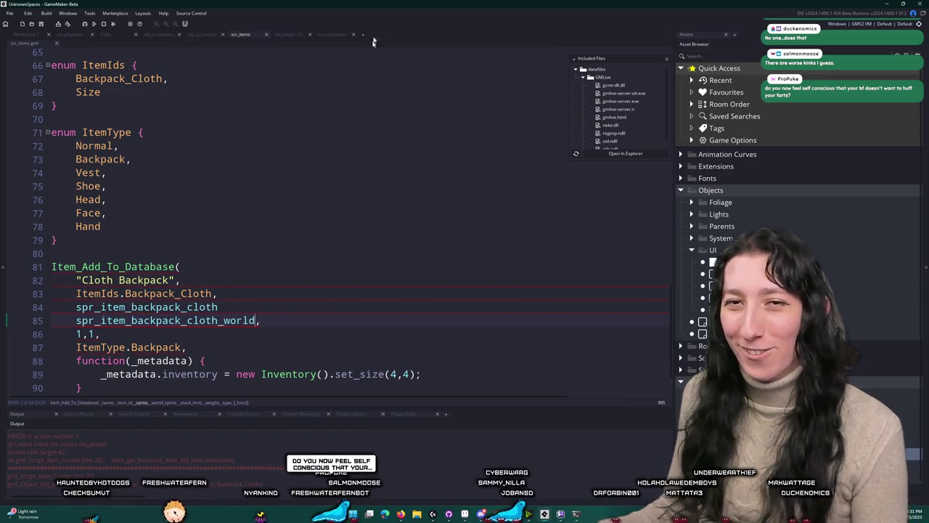
Step: Fix the commas around the new world sprite argument, keeping ItemType.Backpack intact
click(211, 307)
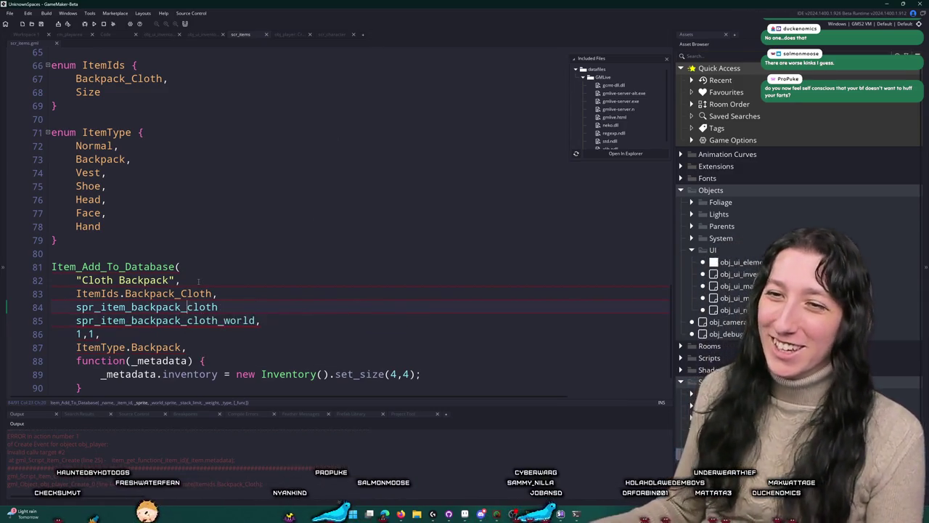
click(131, 333)
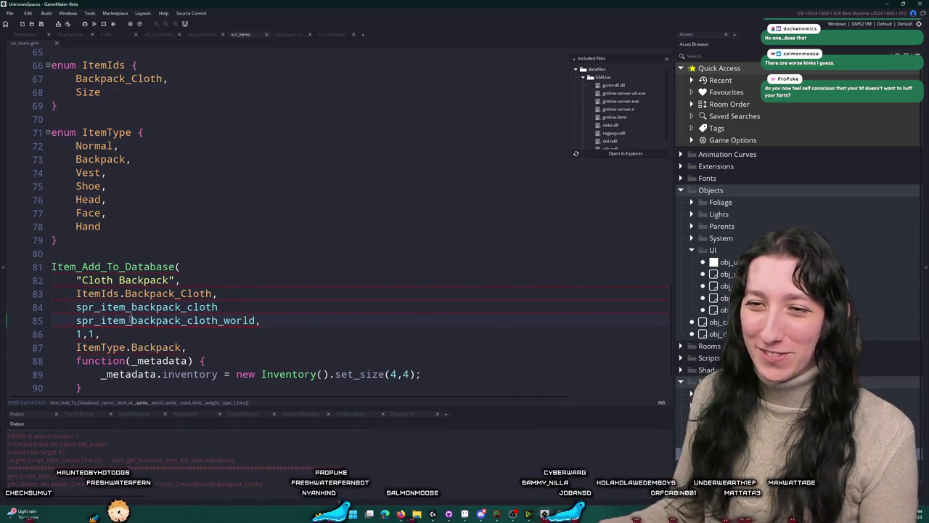
scroll(164, 297, down, 1)
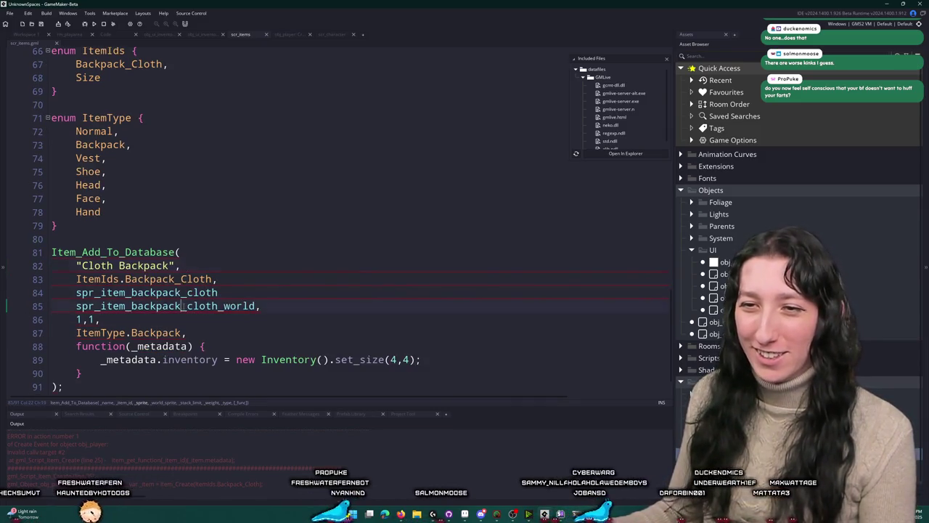
click(186, 333)
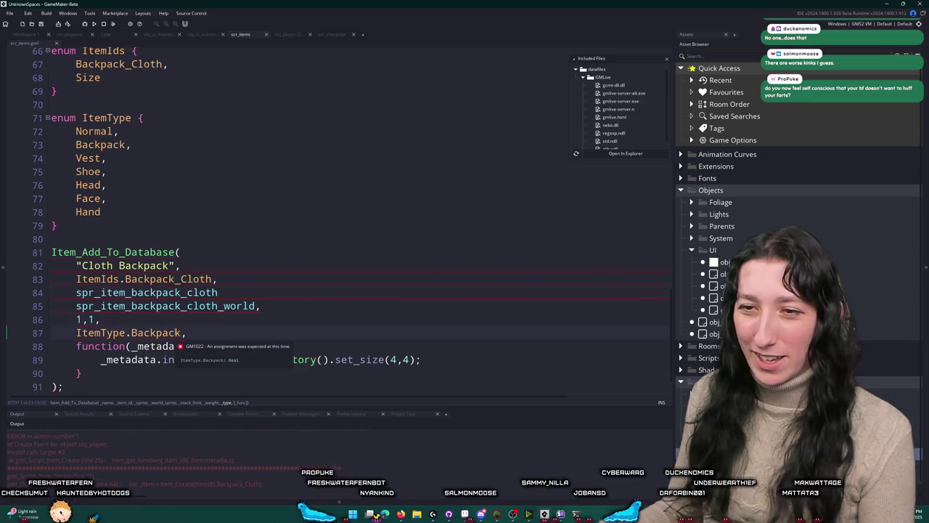
scroll(188, 323, down, 1)
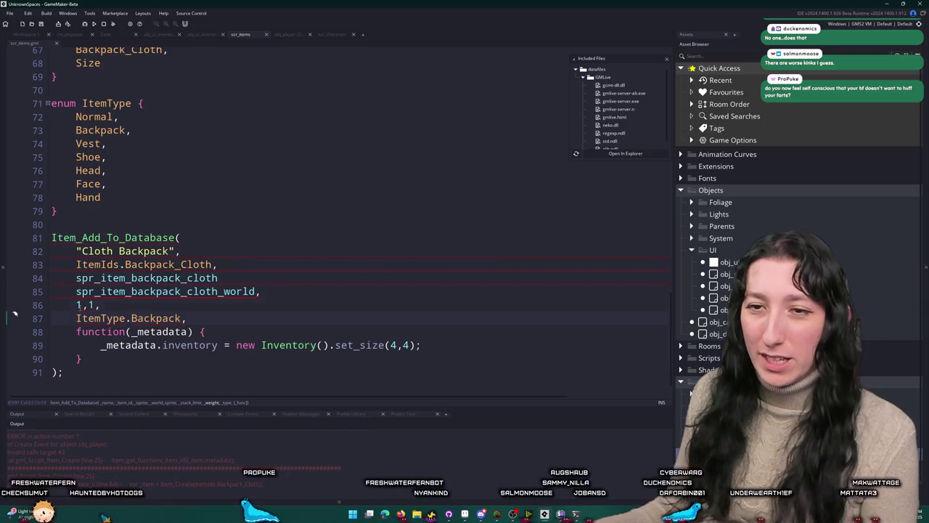
drag(187, 318, 77, 318)
key(BackSpace)
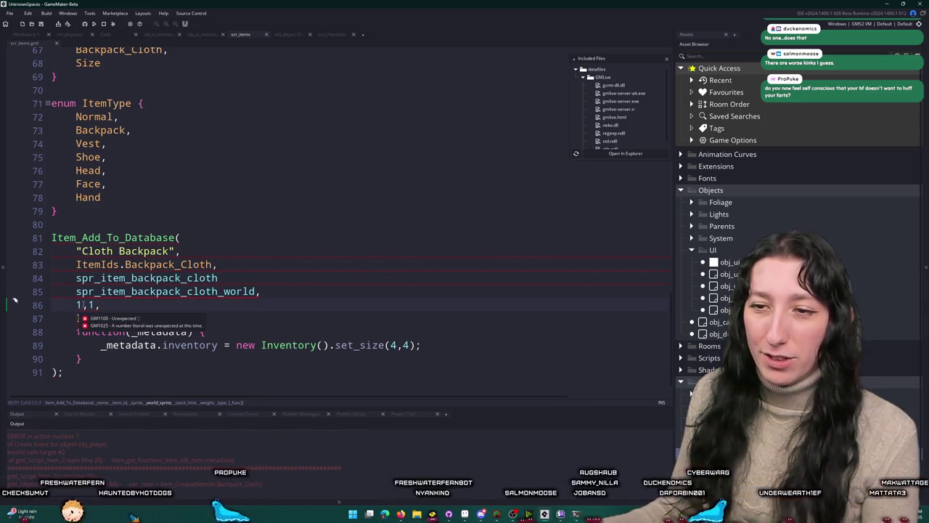
key(ctrl+z)
click(227, 276)
key(BackSpace)
text(,)
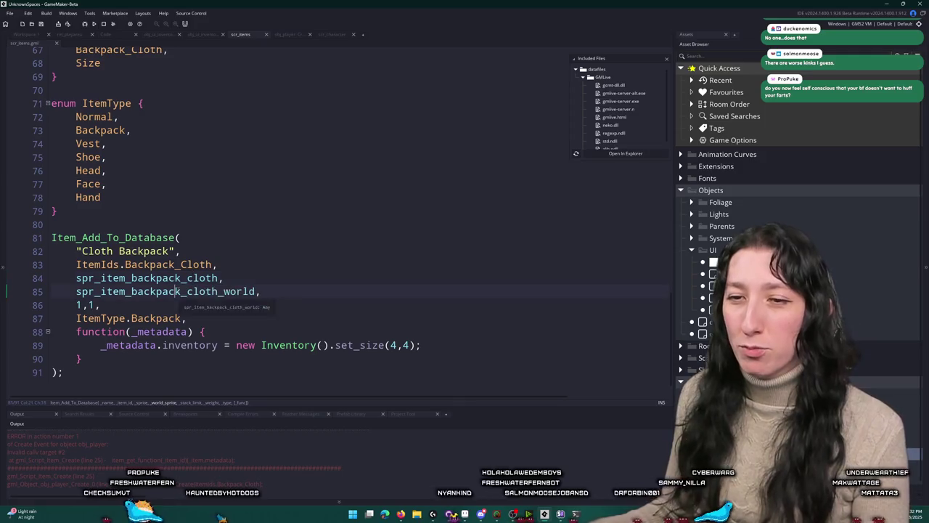
Step: Scroll through scr_items to check the item_get_sprite_world getter
click(249, 265)
scroll(249, 267, up, 1)
scroll(249, 267, up, 5)
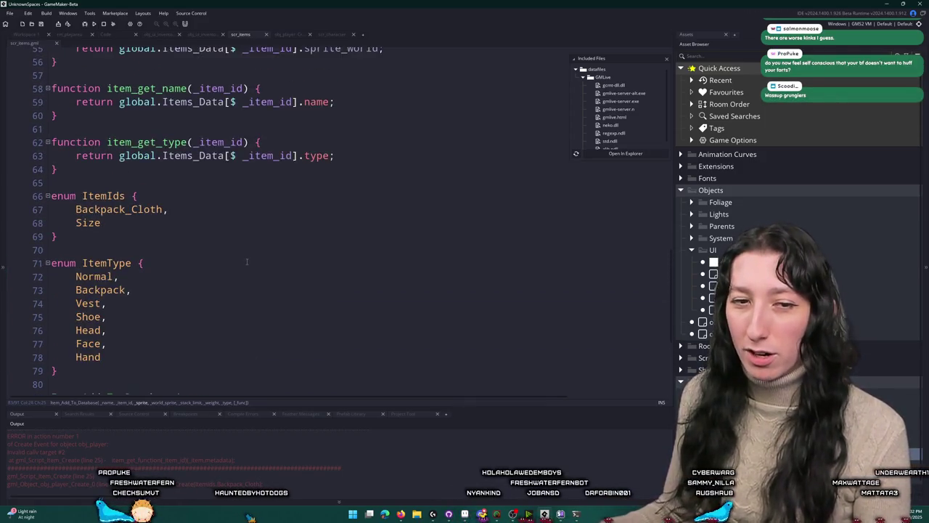
scroll(351, 257, up, 4)
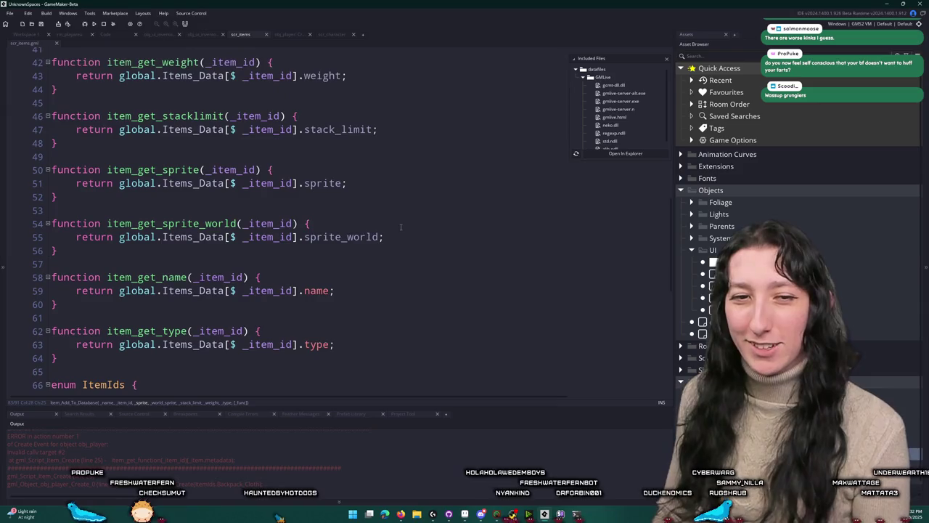
scroll(377, 229, down, 3)
click(420, 192)
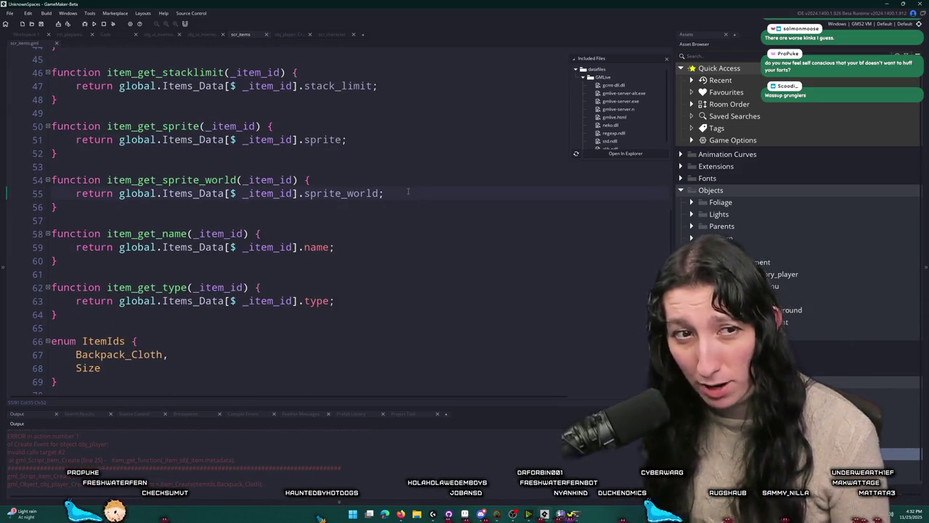
scroll(406, 180, up, 3)
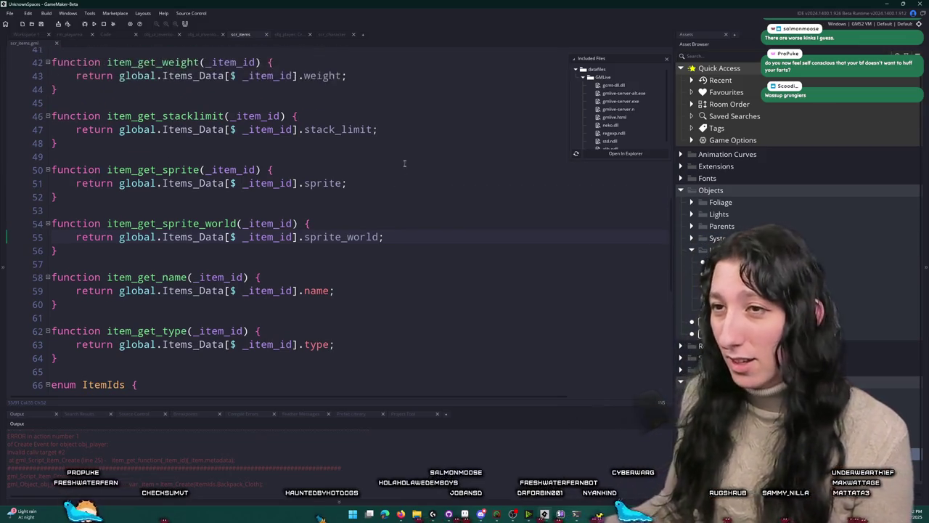
scroll(417, 177, up, 9)
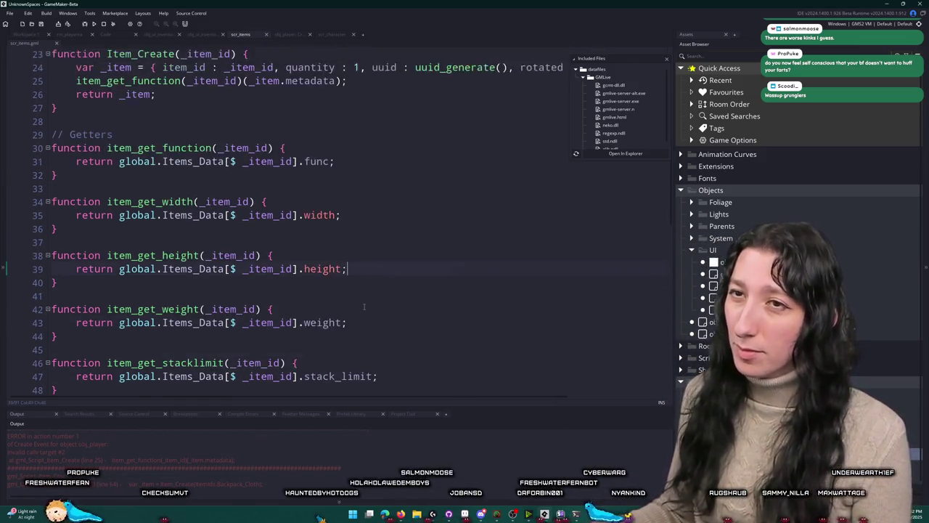
Step: Review obj_player's Create event variables, then return to the scr_character script
click(287, 35)
click(331, 34)
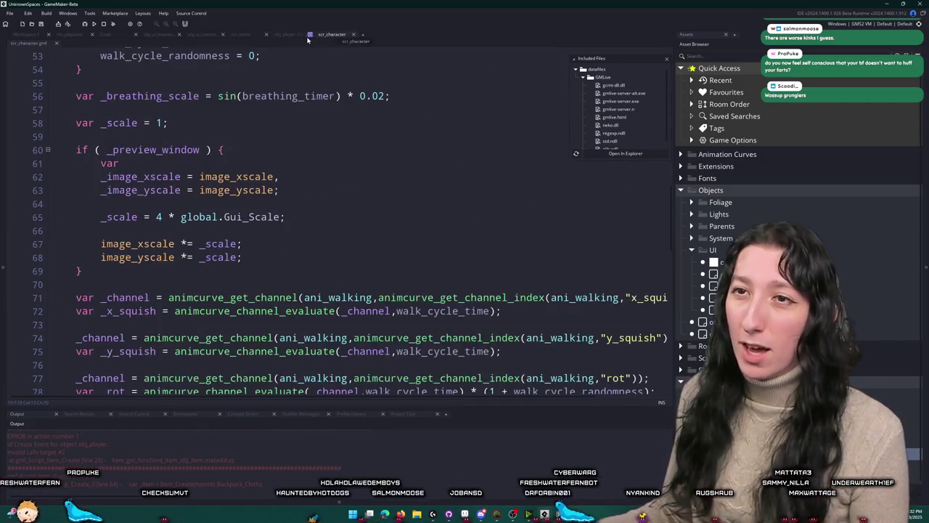
click(294, 34)
click(216, 34)
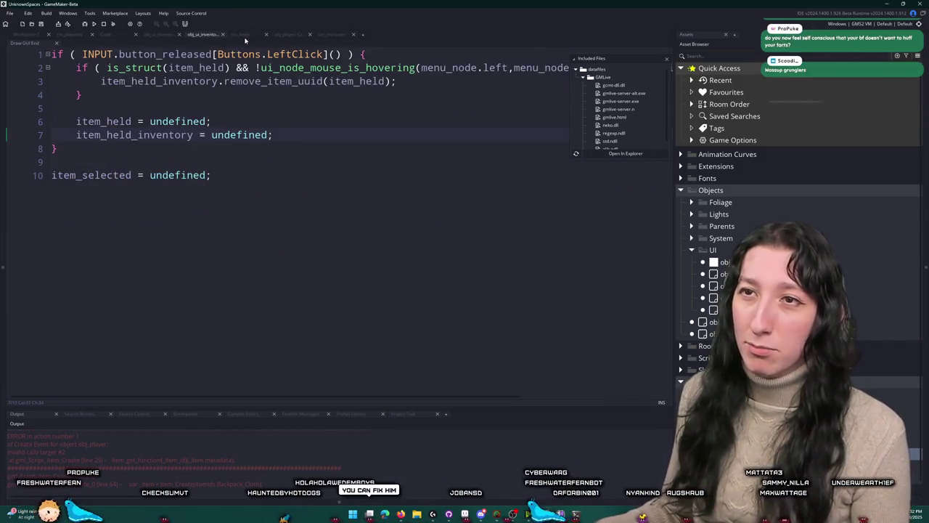
click(245, 35)
click(287, 34)
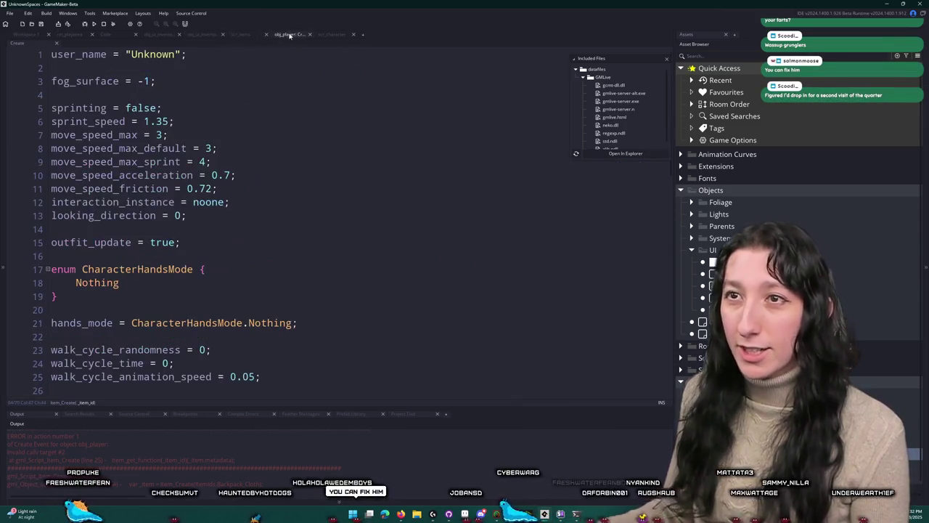
scroll(334, 218, down, 4)
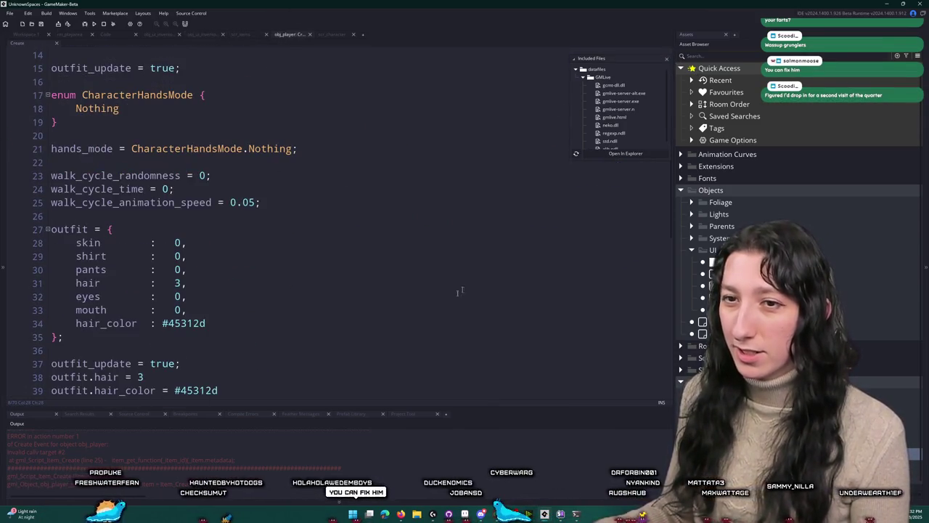
scroll(358, 202, down, 5)
click(332, 34)
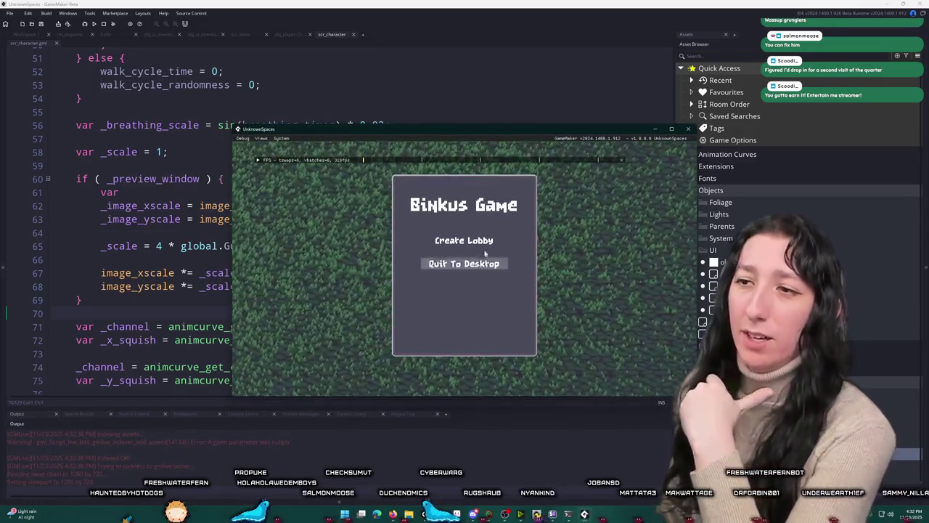
Step: Create a lobby and maximise the game window
click(491, 241)
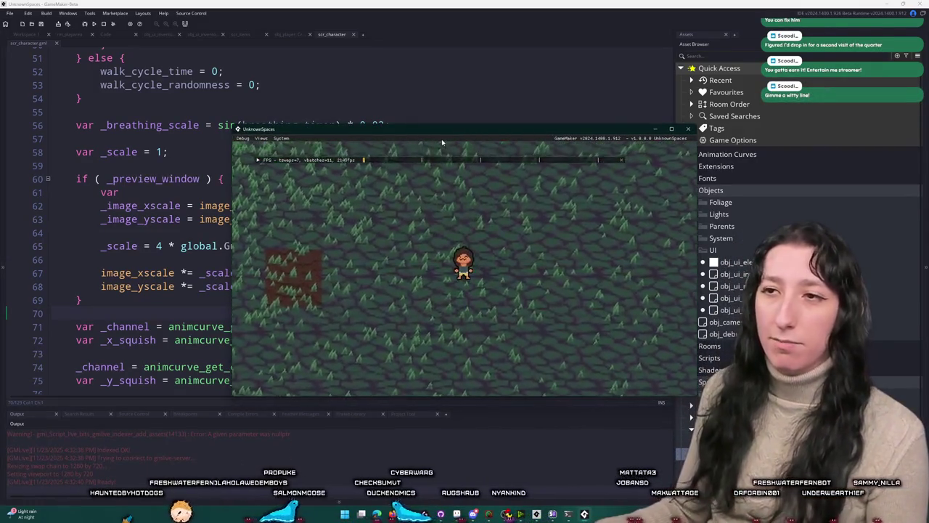
drag(452, 131, 464, 11)
double_click(465, 11)
Step: Walk the character around the forest with WASD
key(w)
key(a)
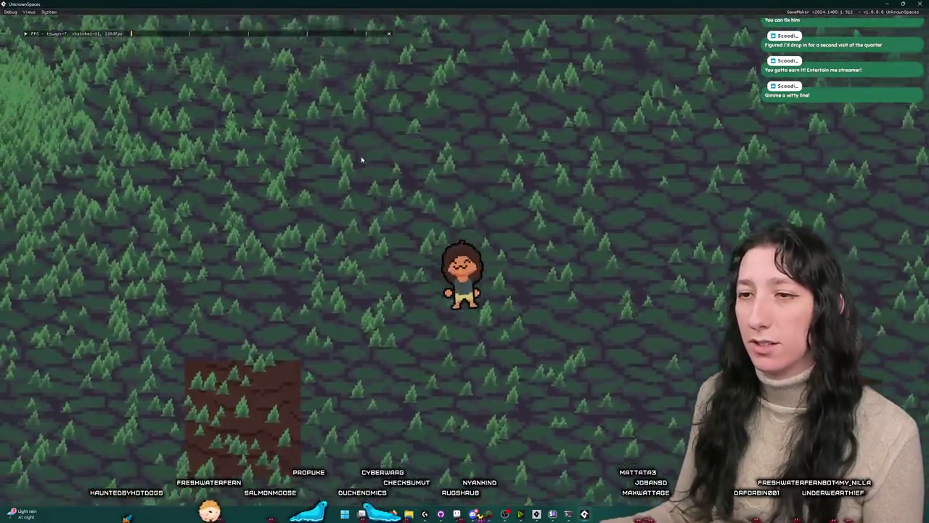
key(s)
key(a)
key(w)
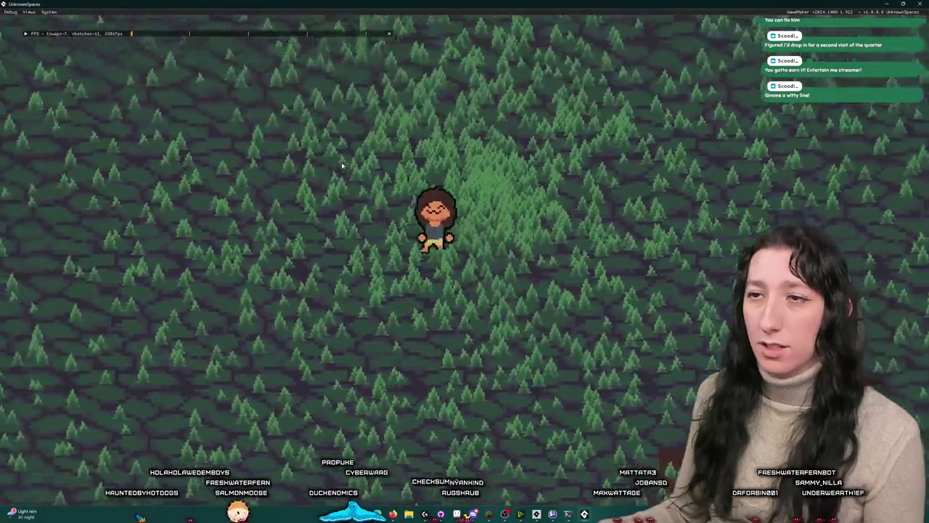
key(d)
key(s)
key(w)
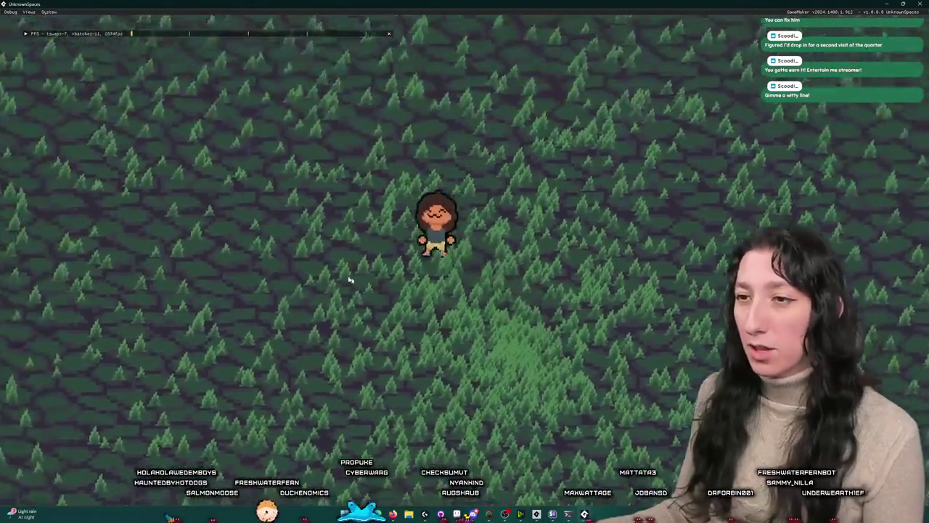
key(s)
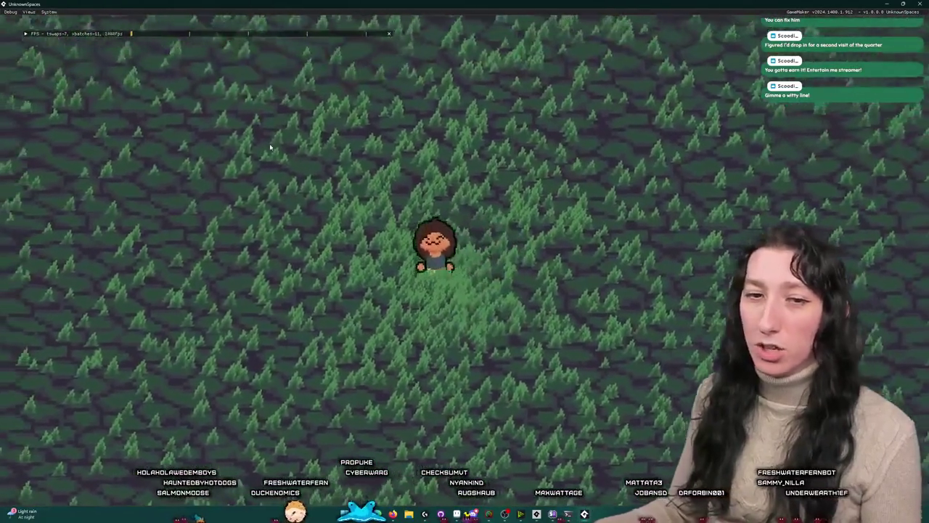
key(s)
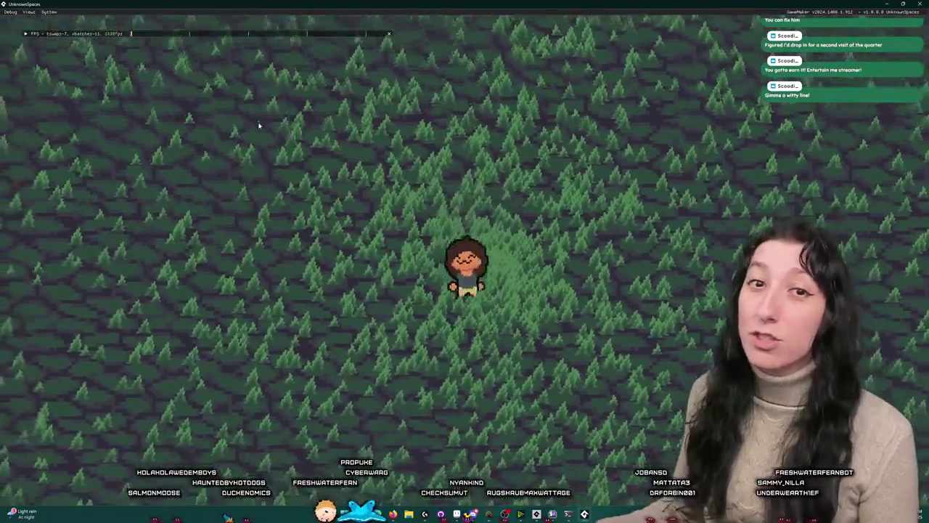
key(w)
key(a)
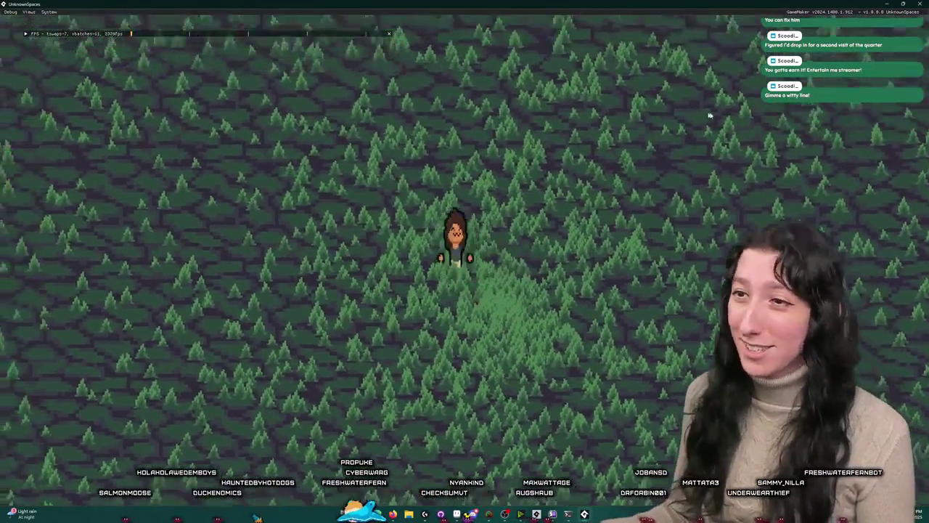
Step: Open and close the backpack inventory, then Alt+Tab back to GameMaker
key(s)
key(i)
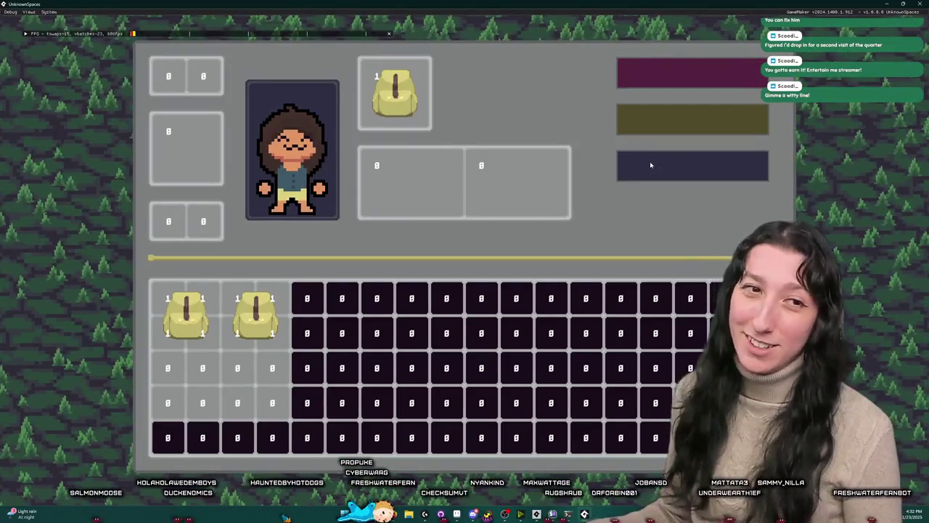
key(i)
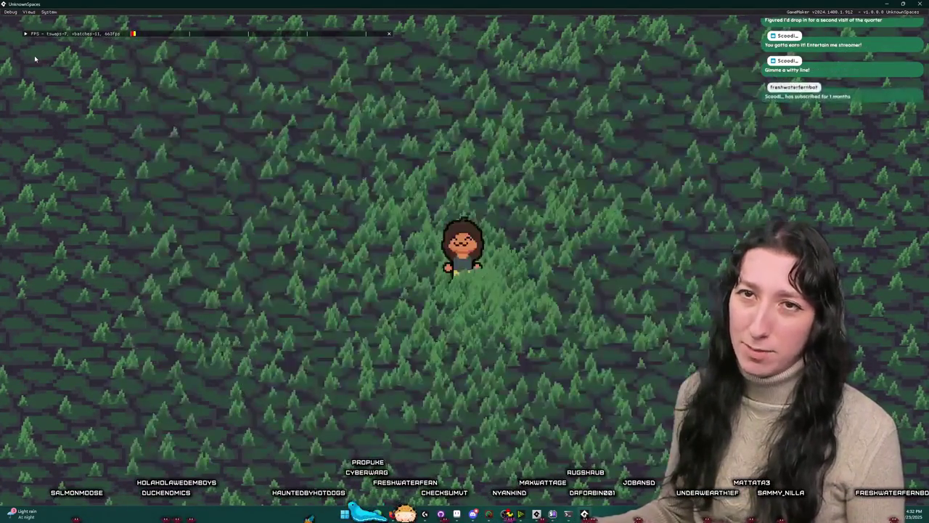
key(i)
key(alt+Tab)
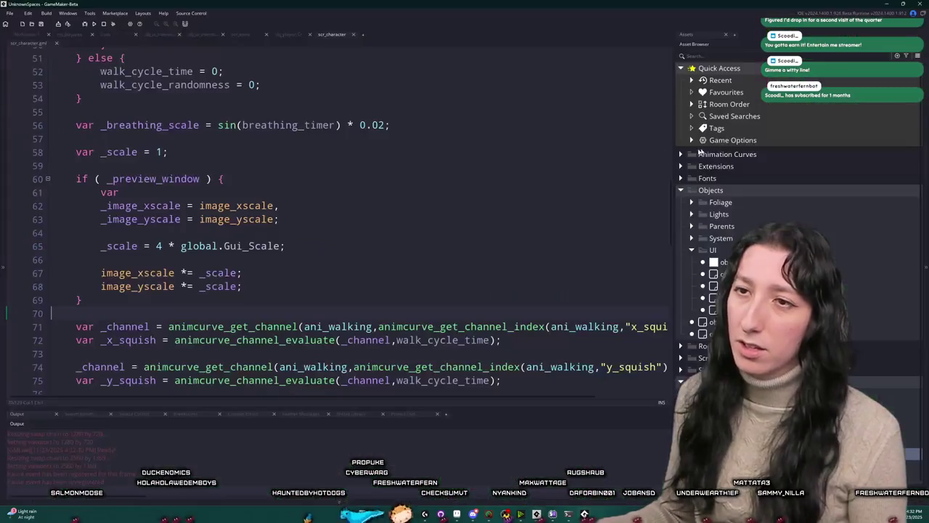
Step: Scroll through scr_character's draw code to locate the back-hand preview branch
scroll(396, 179, down, 7)
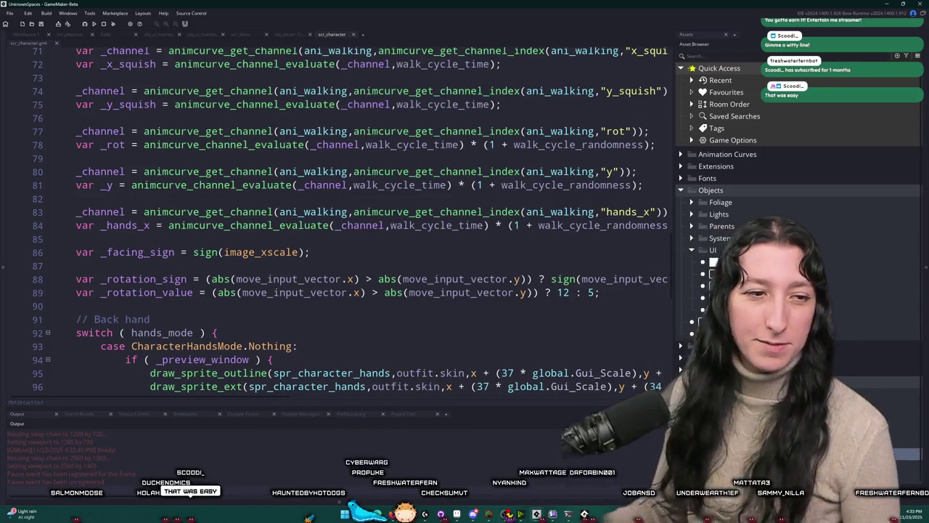
scroll(346, 182, up, 5)
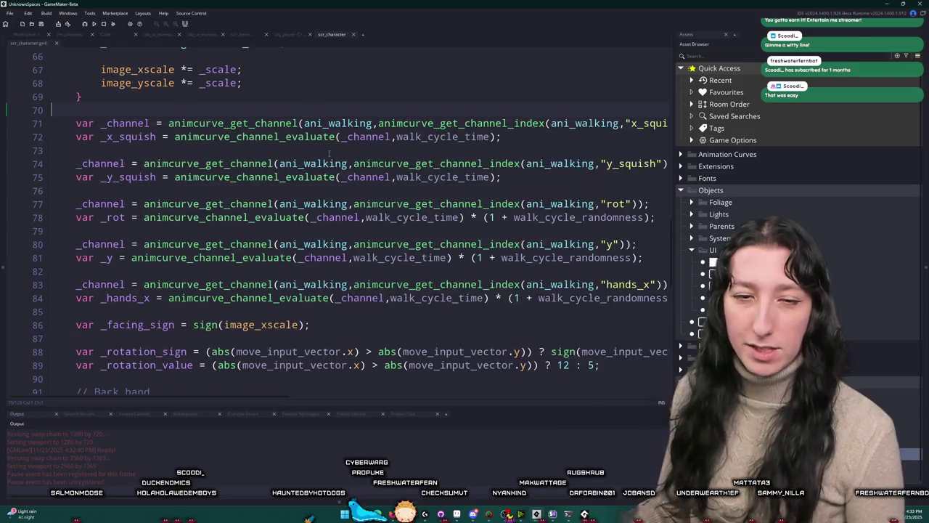
scroll(346, 183, up, 2)
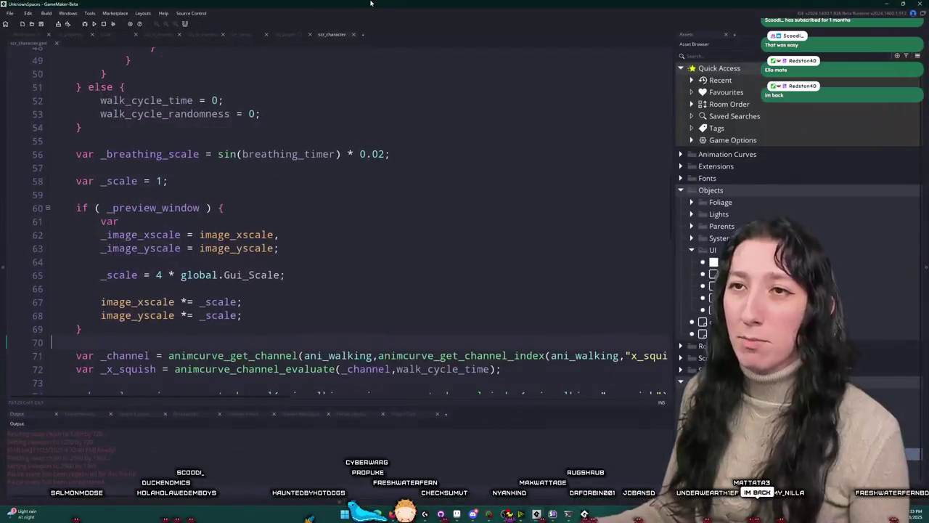
scroll(172, 221, up, 6)
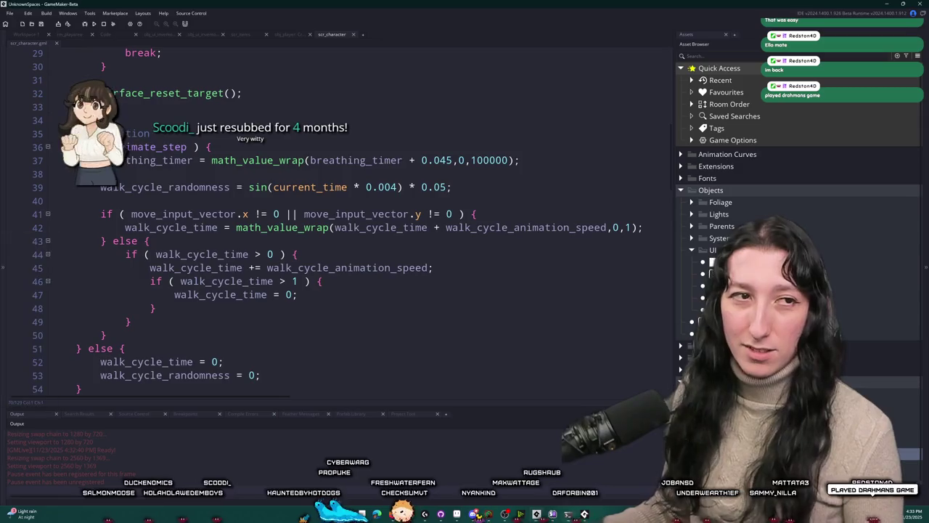
key(alt+Tab)
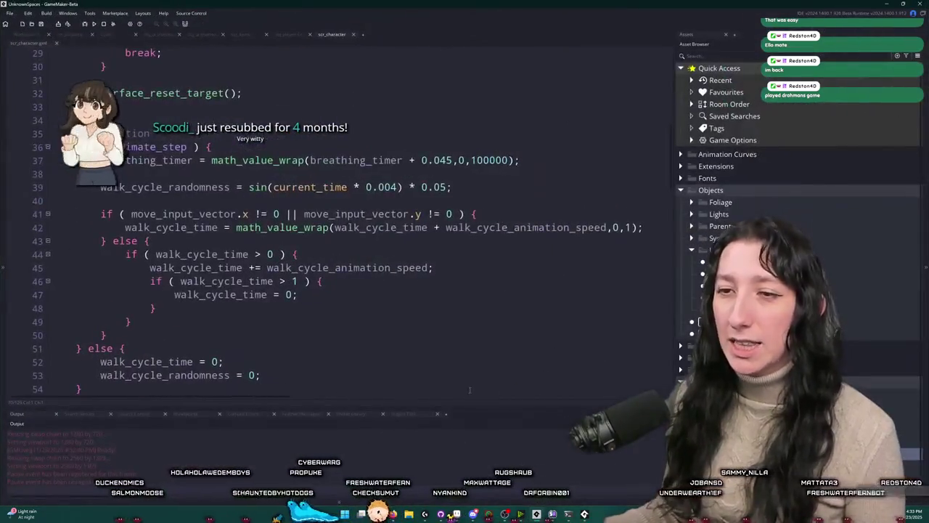
scroll(489, 276, up, 6)
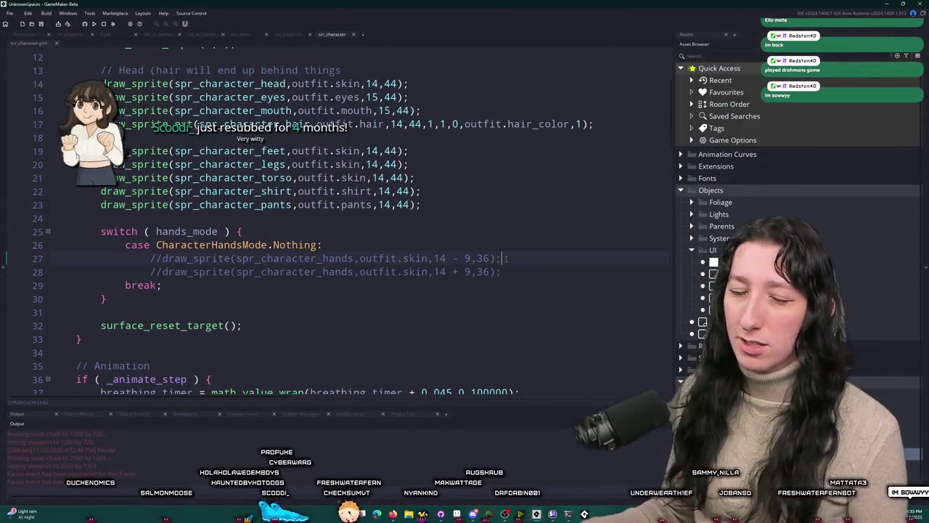
scroll(490, 276, up, 4)
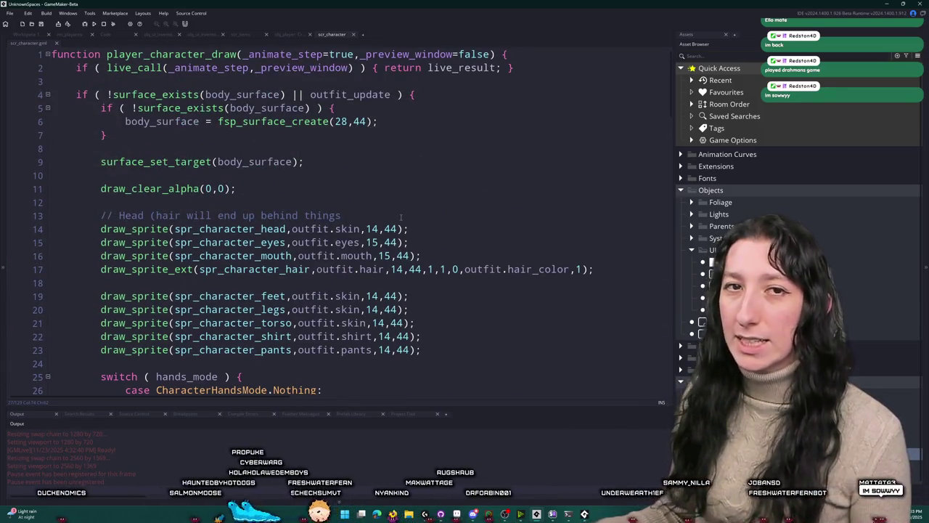
right_click(546, 116)
scroll(508, 182, down, 13)
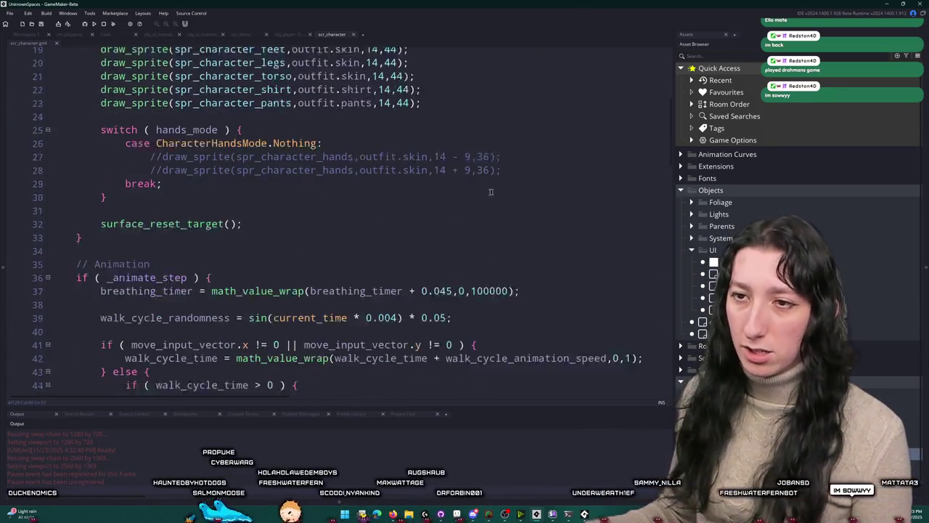
scroll(323, 375, down, 14)
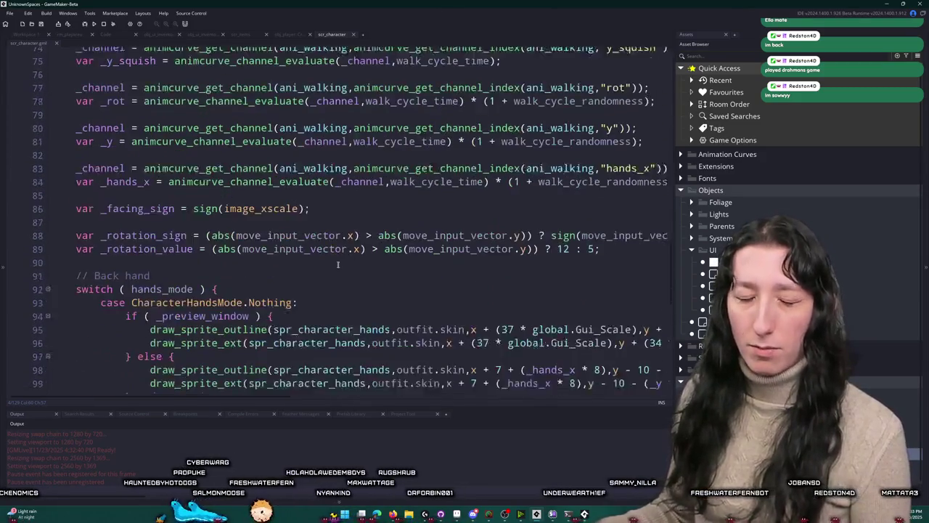
scroll(398, 329, down, 2)
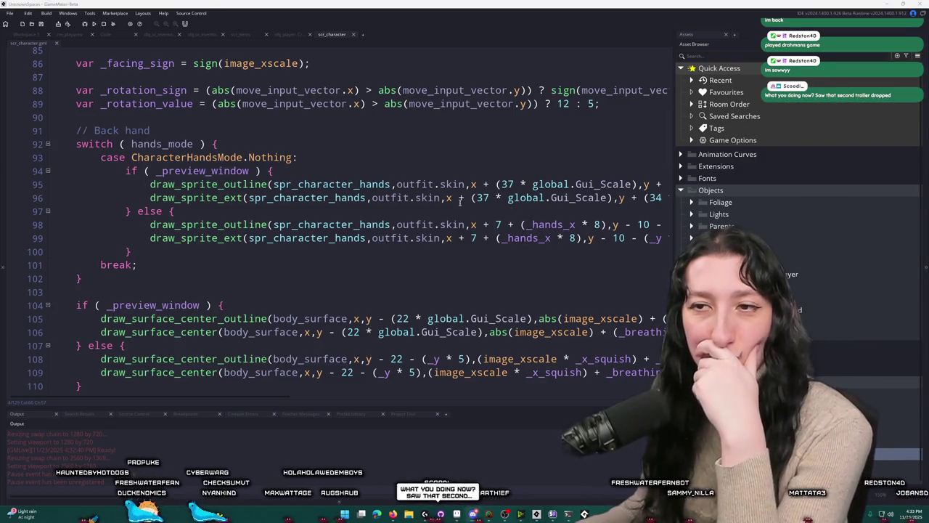
scroll(485, 199, down, 3)
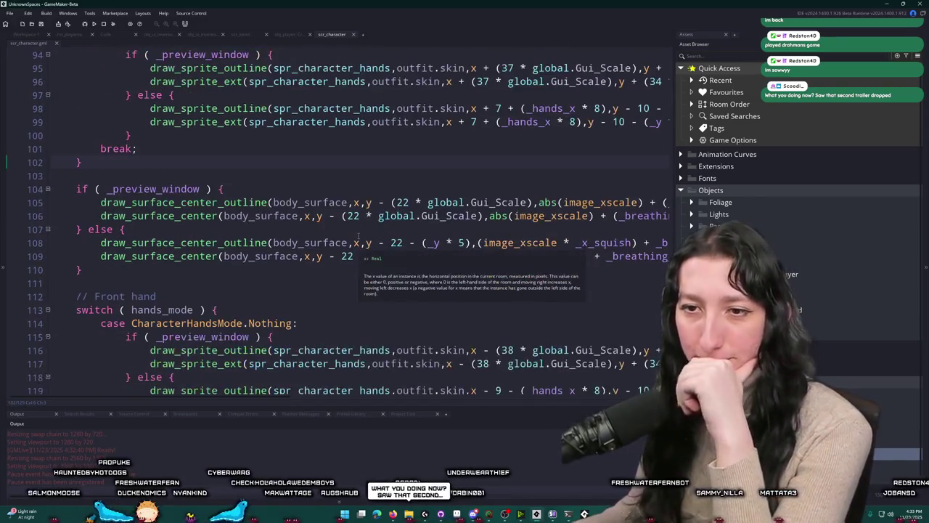
scroll(358, 235, down, 2)
scroll(341, 297, up, 2)
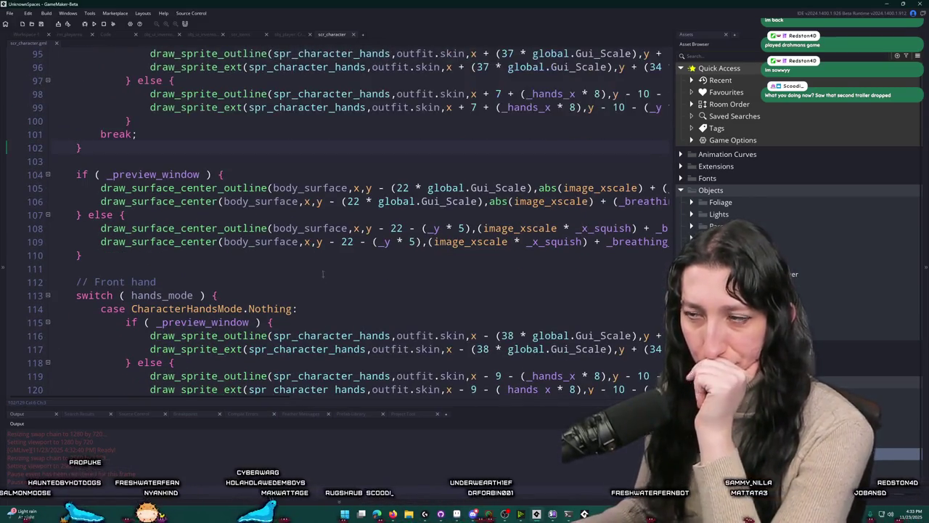
Step: Widen the editor with F12 and add a new line after the preview hand's draw_sprite_ext call
key(F12)
click(324, 249)
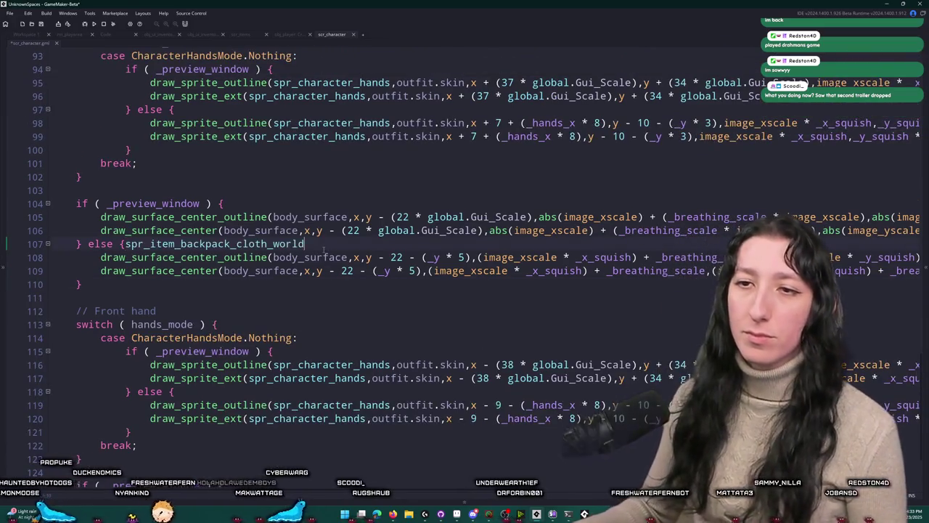
scroll(324, 249, up, 4)
scroll(364, 151, up, 2)
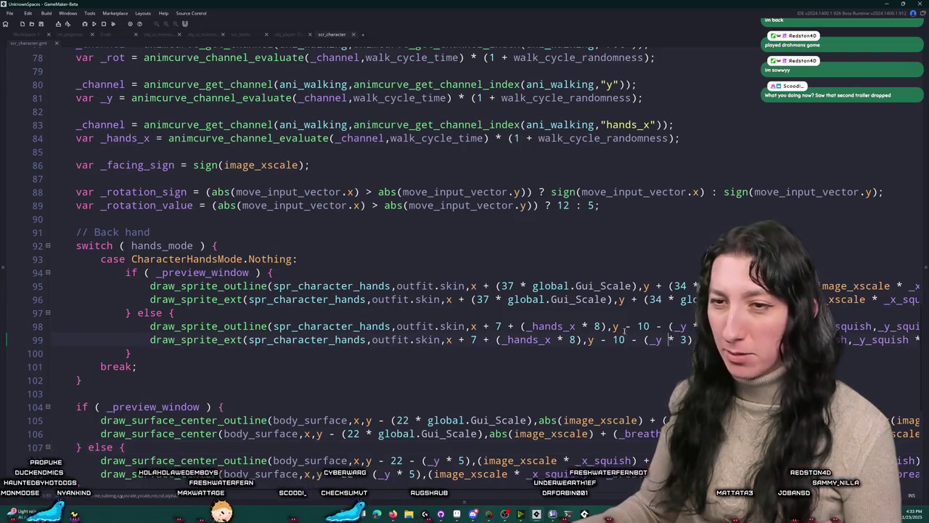
scroll(668, 303, down, 1)
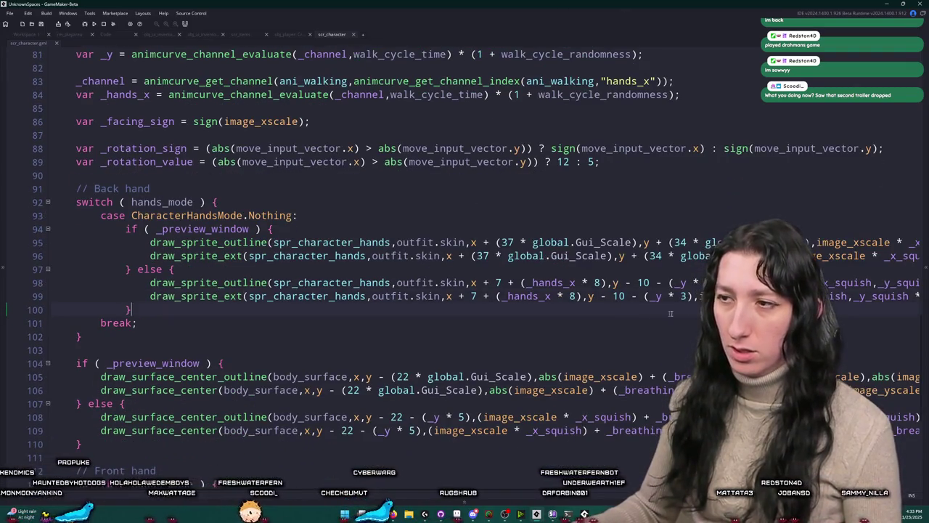
key(End)
key(Home)
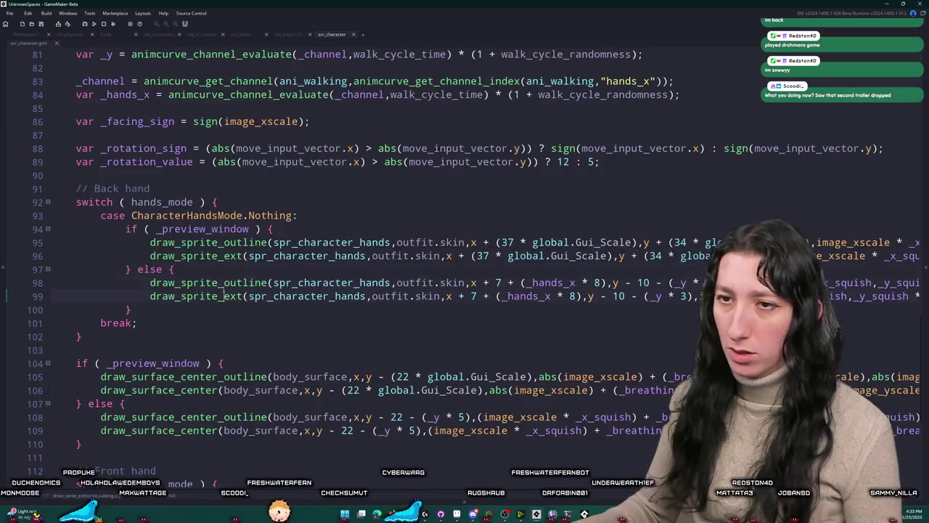
click(905, 245)
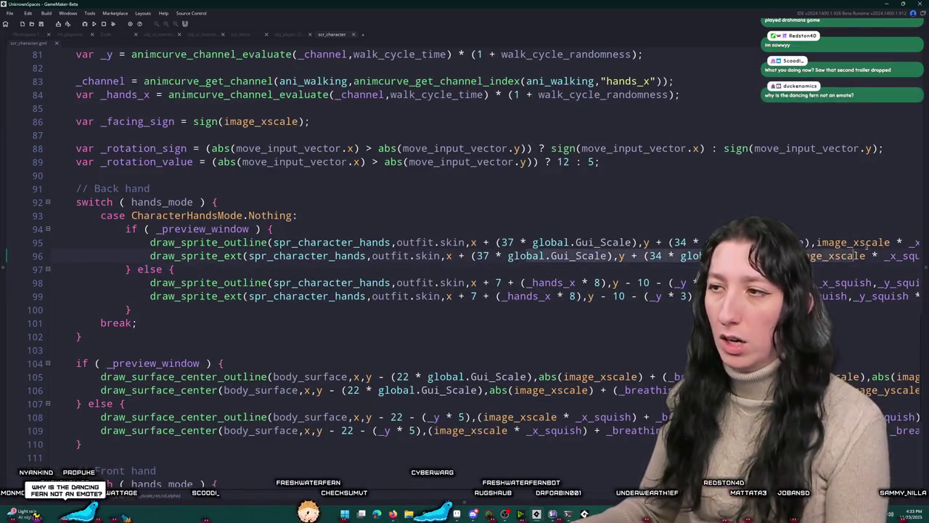
key(Return)
Step: Type draw_sprite( with a sprite argument starting sprite_get, dropping the pasted backpack sprite name
text(draw_spritek)
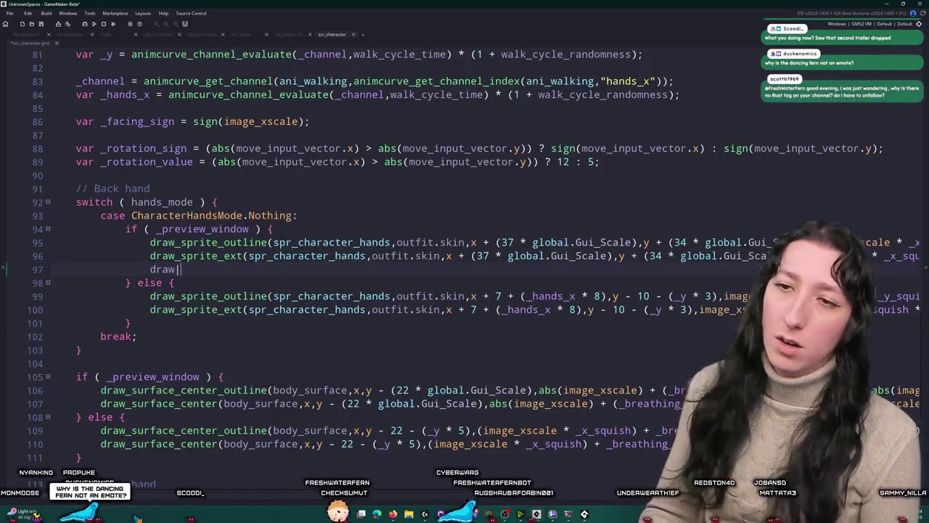
key(BackSpace)
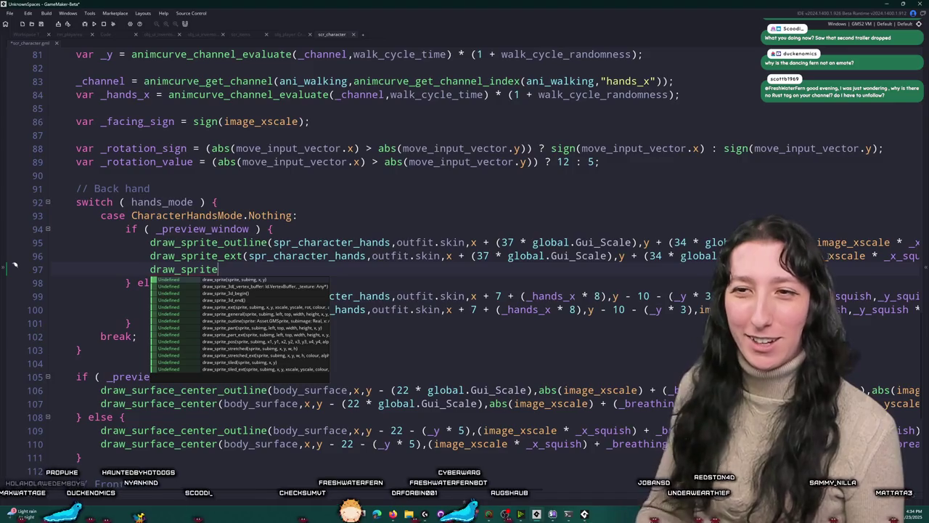
text((spr_item_backpack_cloth_world)
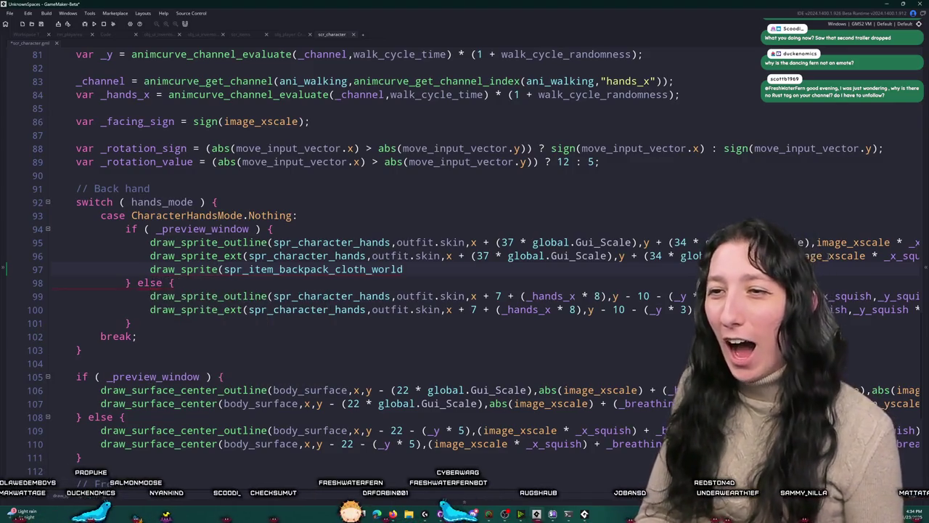
key(ctrl+z)
text(ite(sprite)
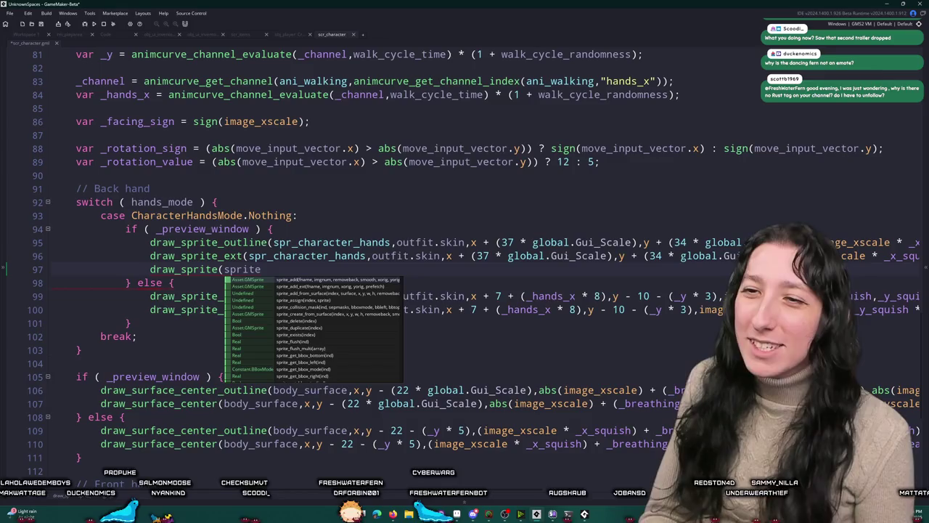
text(_get)
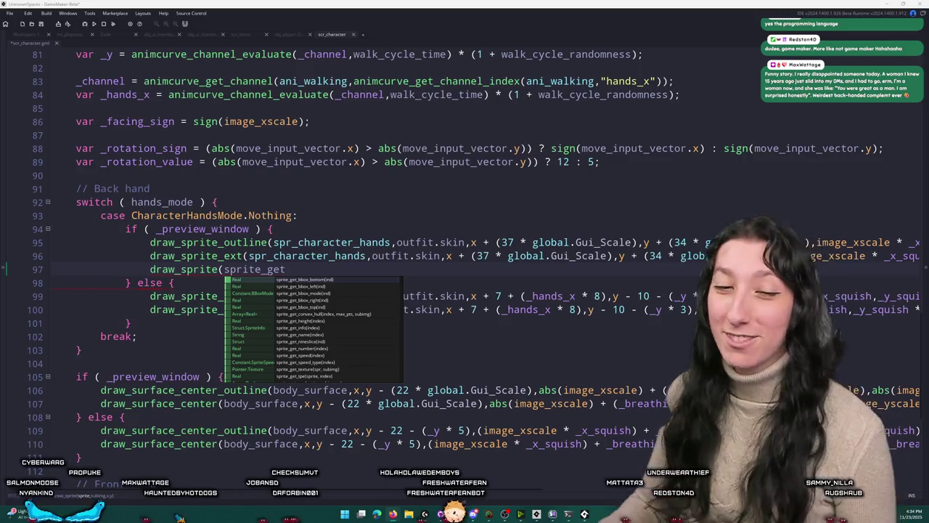
key(Escape)
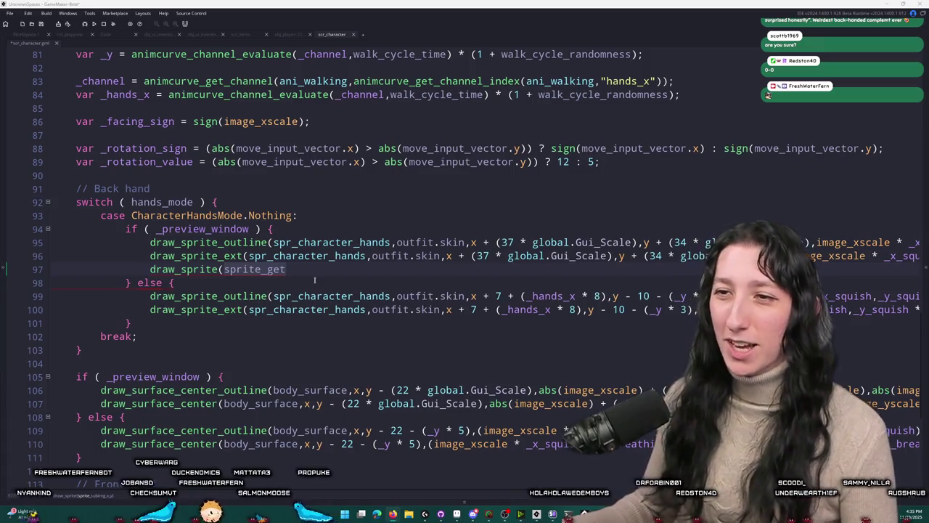
click(293, 274)
Step: Open a blank line above the draw_sprite call and make trial edits there
mouse_move(255, 242)
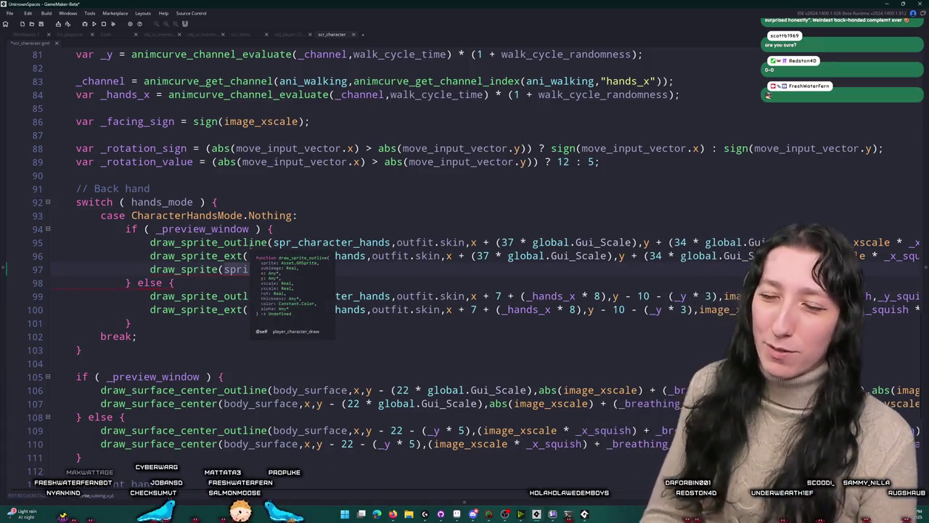
click(150, 270)
key(Return)
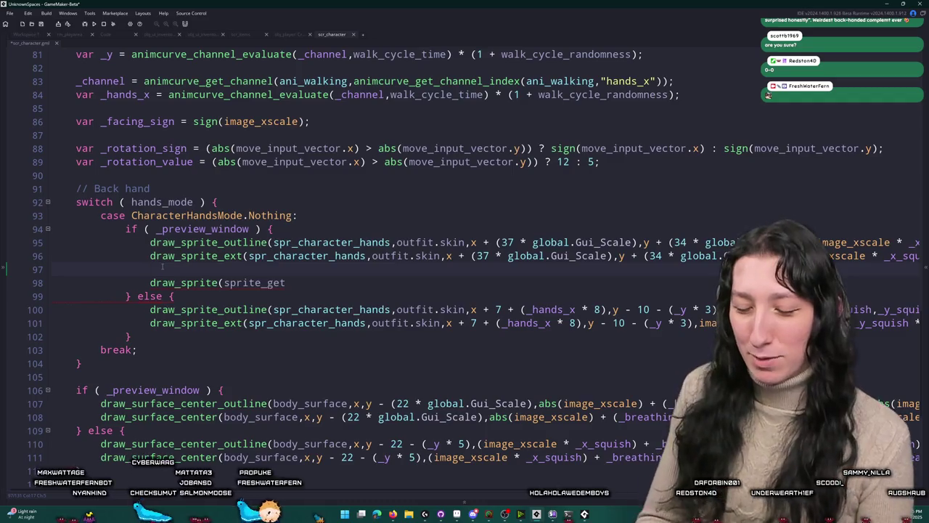
text(itekm)
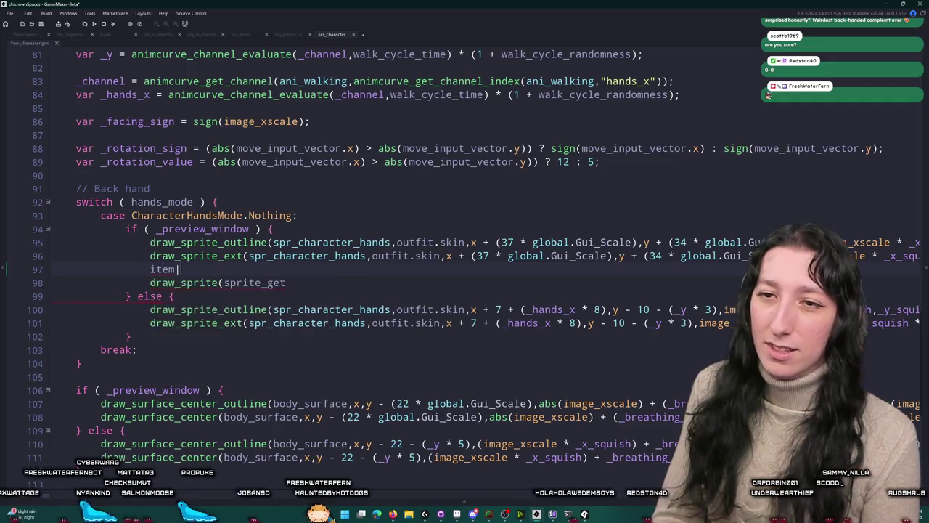
key(BackSpace)
key(BackSpace)
key(BackSpace)
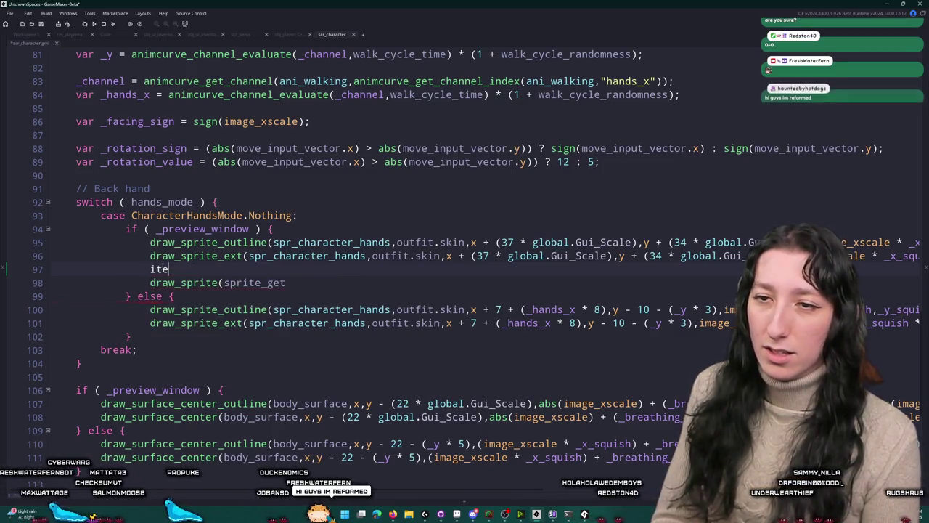
text(var)
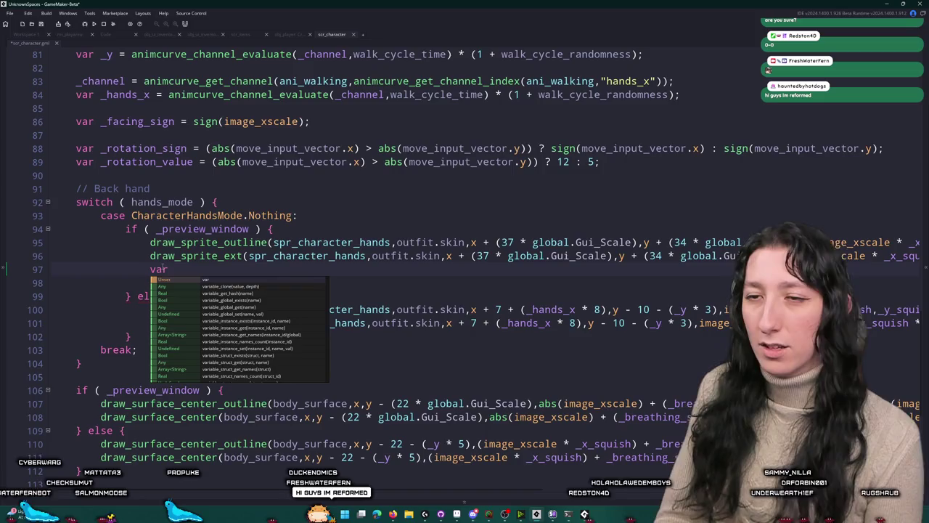
key(BackSpace)
key(BackSpace)
key(BackSpace)
text(draw_sprite(sprite_get)
Step: Add an indented line 'var _item_back_hand =' directly under 'case CharacterHandsMode.Nothing:'
click(319, 215)
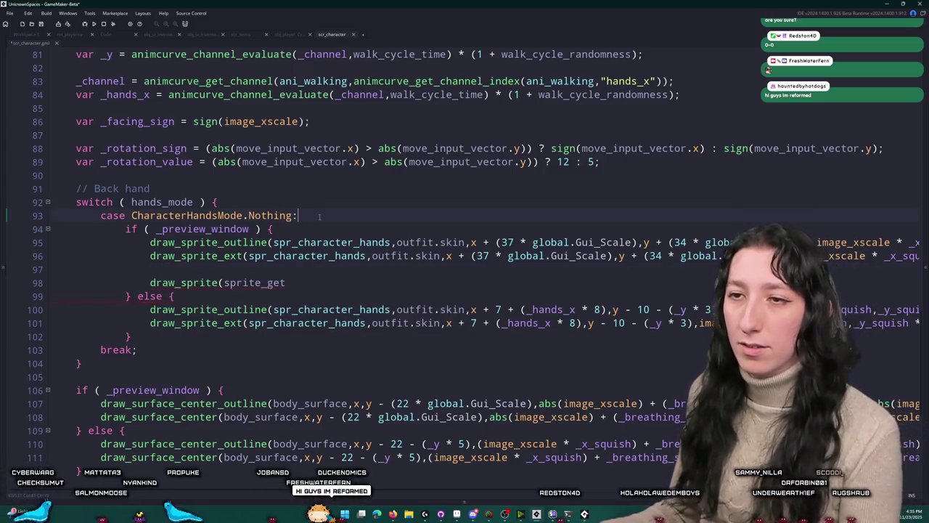
key(Return)
key(Tab)
text(var _itemk)
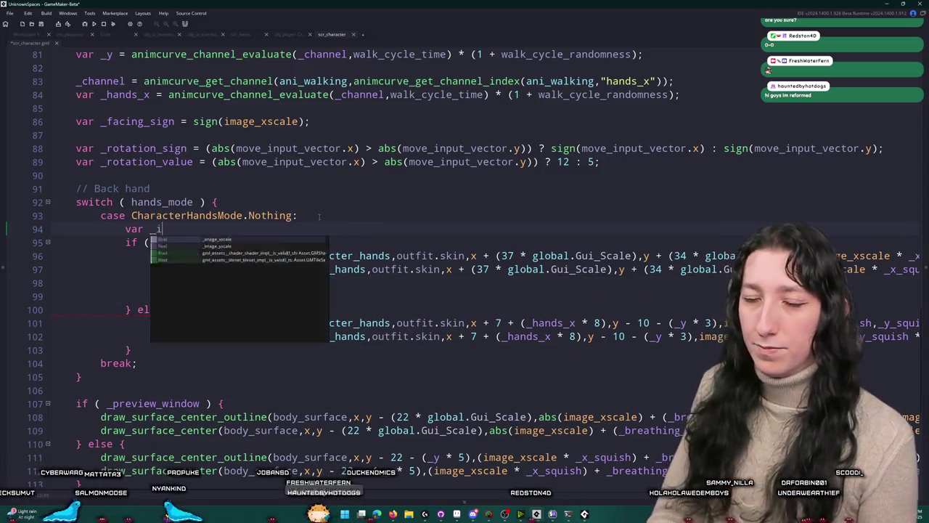
key(BackSpace)
text(_left_hand)
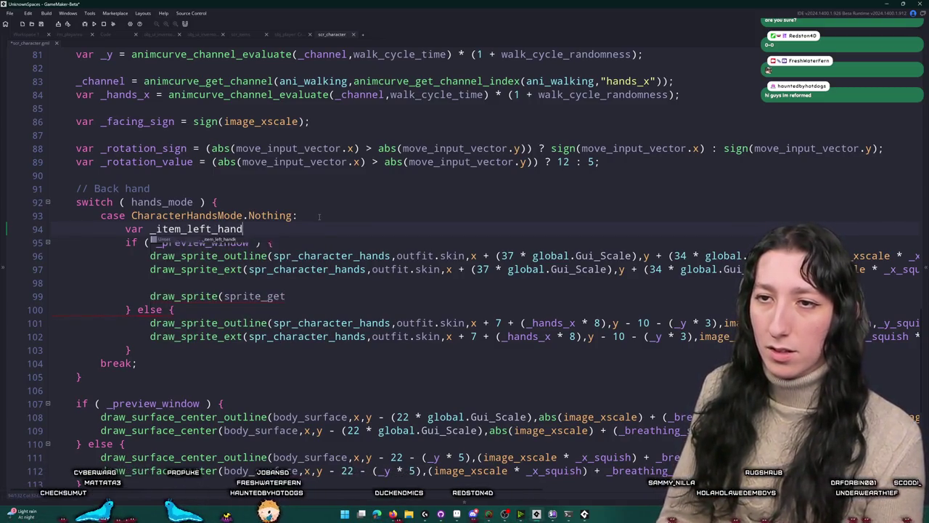
key(BackSpace)
key(BackSpace)
key(BackSpace)
text(back_hand =)
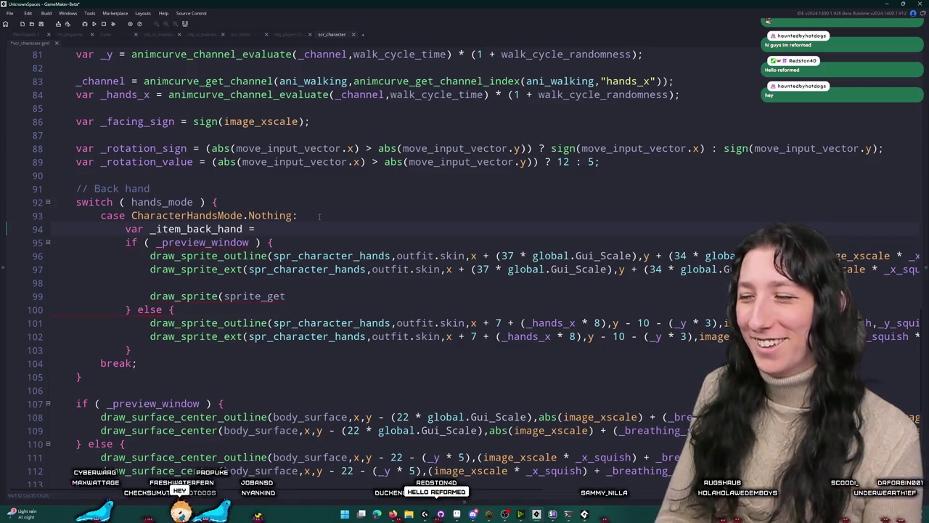
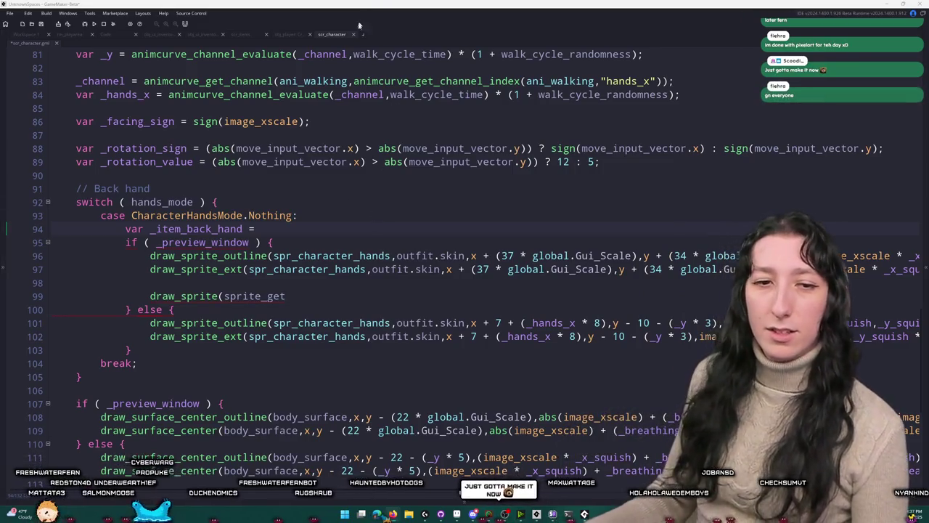
Step: On line 94, start `var _item_back_hand = item_get_sprite_world(left_han` using the autocomplete suggestion
click(334, 215)
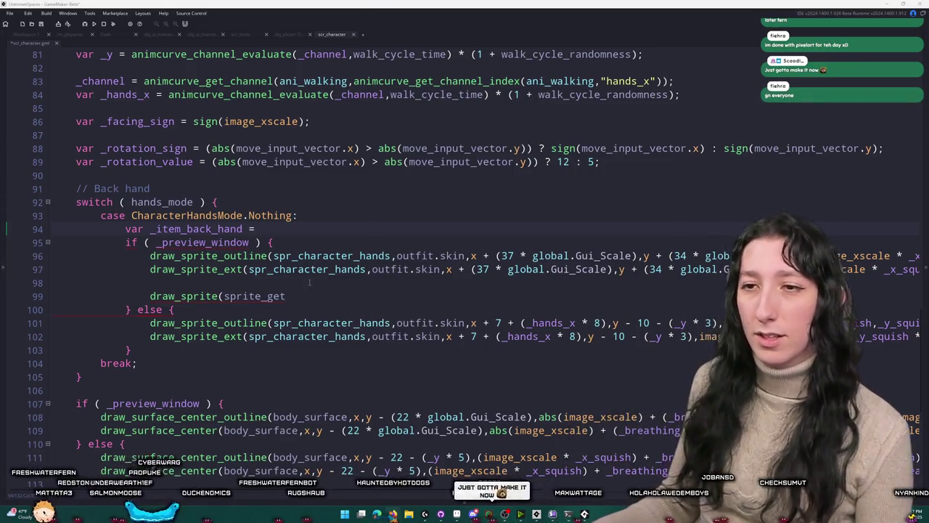
click(321, 228)
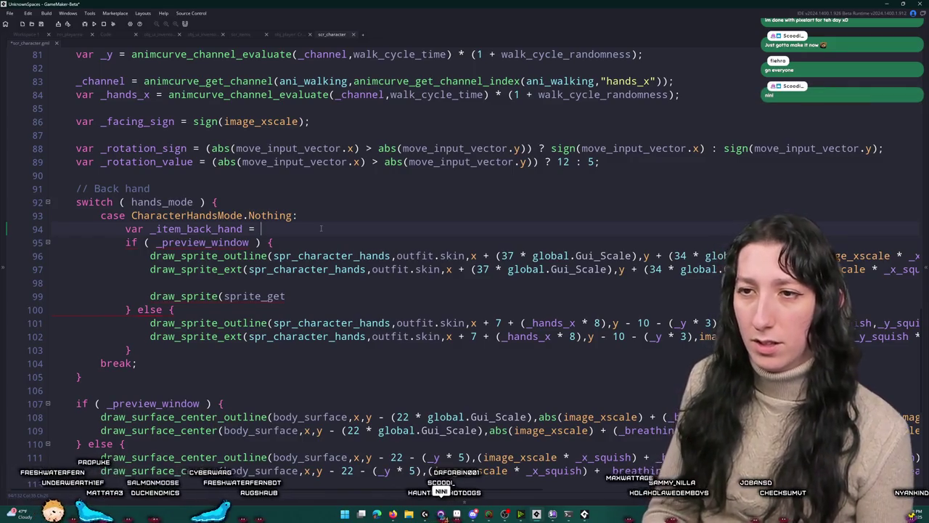
text(item)
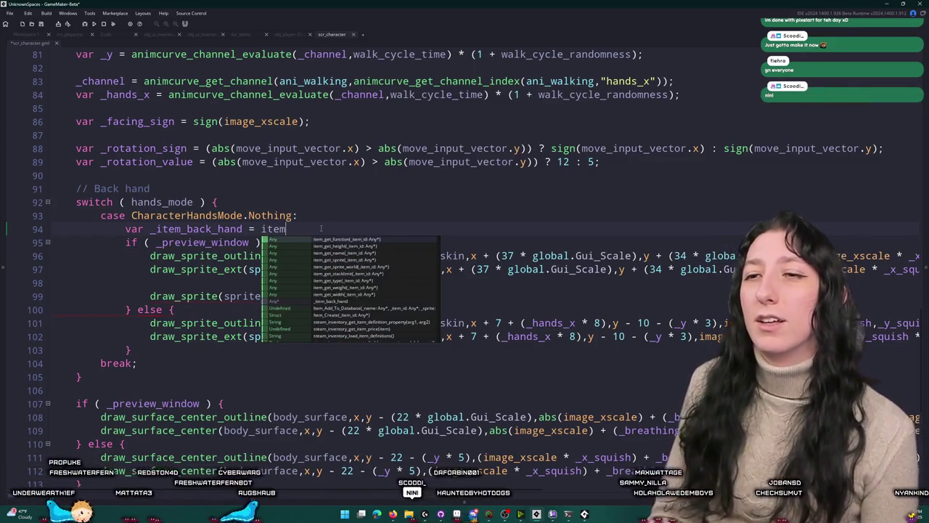
key(BackSpace)
key(BackSpace)
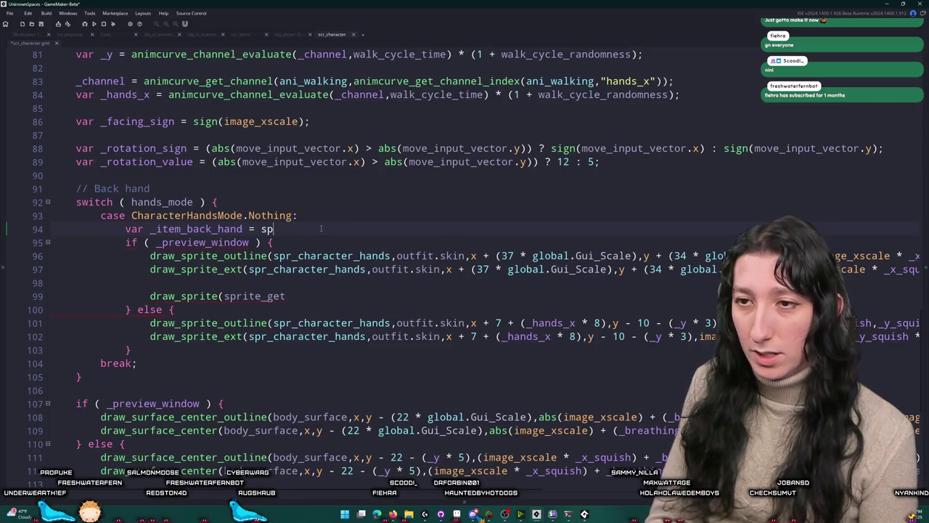
key(BackSpace)
key(BackSpace)
text(item_get_)
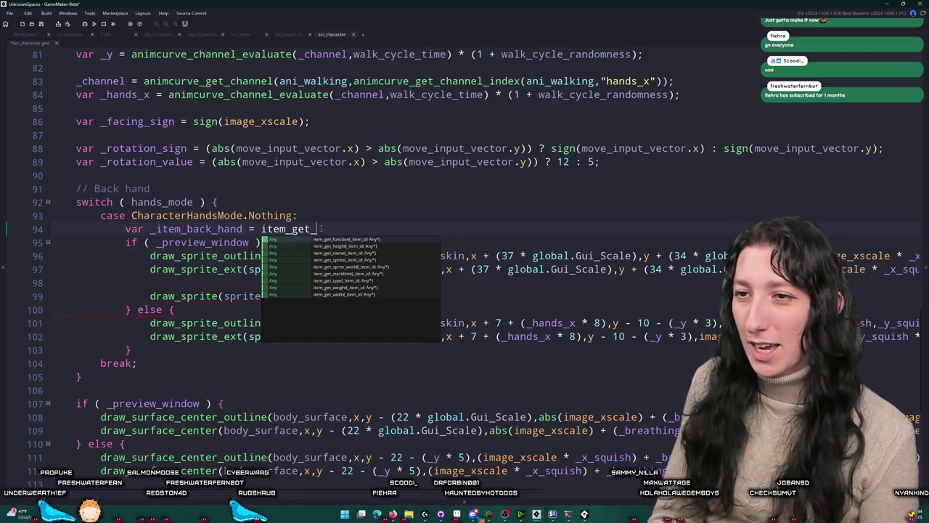
text(s)
key(Return)
text(spr_item_backpack_cloth_world)
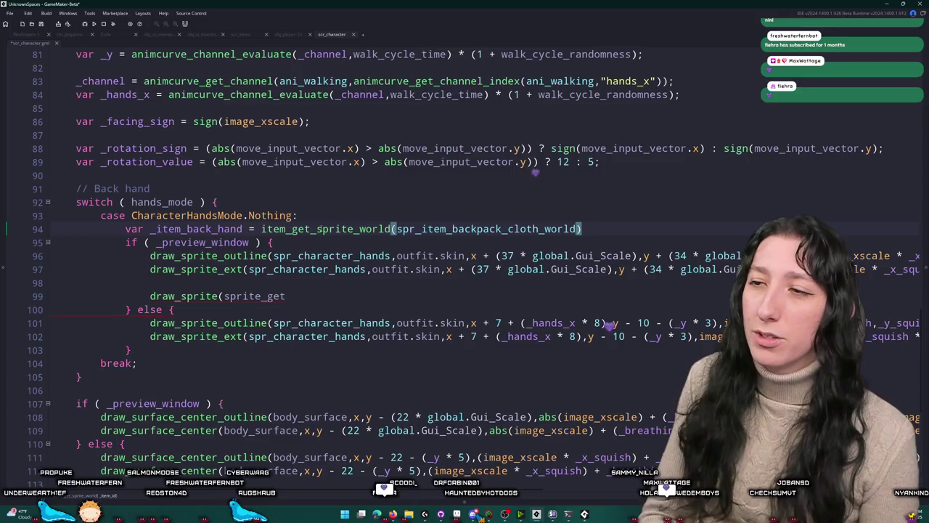
key(Left)
key(ctrl+BackSpace)
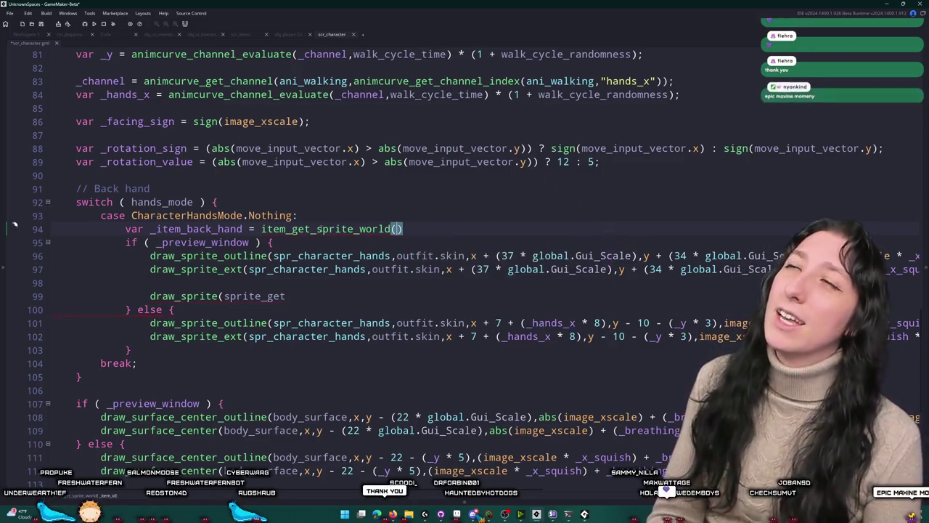
key(BackSpace)
key(BackSpace)
text(left)
text(_han)
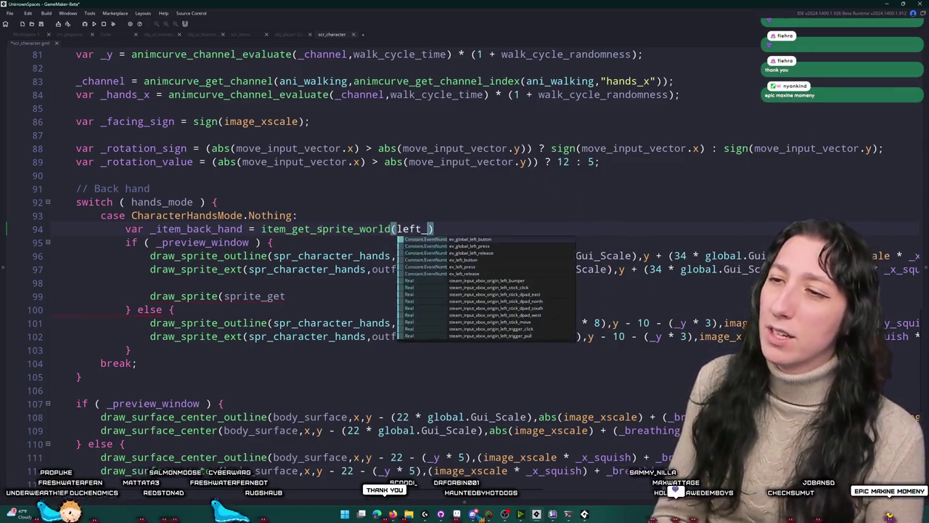
Step: Find and open obj_player's Draw event with the asset search 'player draw'
key(ctrl+t)
text(player draw)
key(Return)
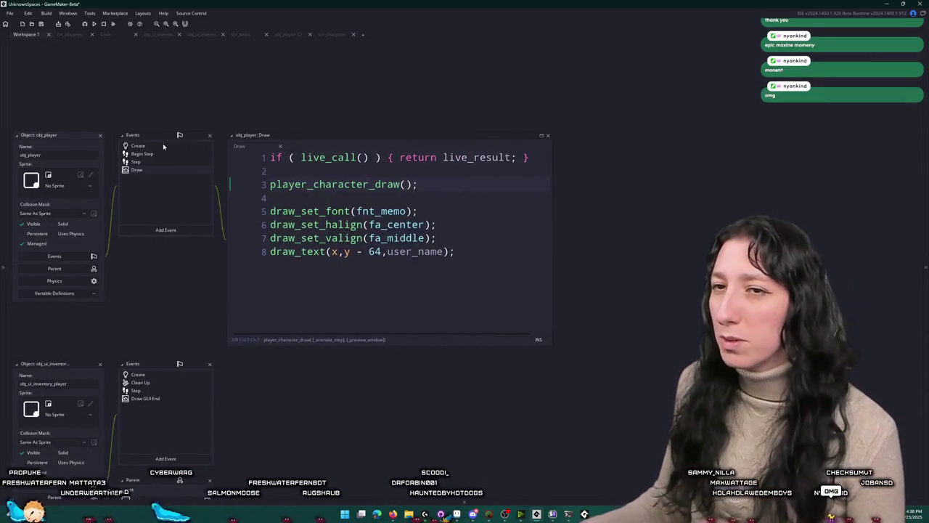
Step: Check the slot name in obj_player, then finish line 94's argument as hand_left_slot.get(0,0).item_id
scroll(131, 247, down, 3)
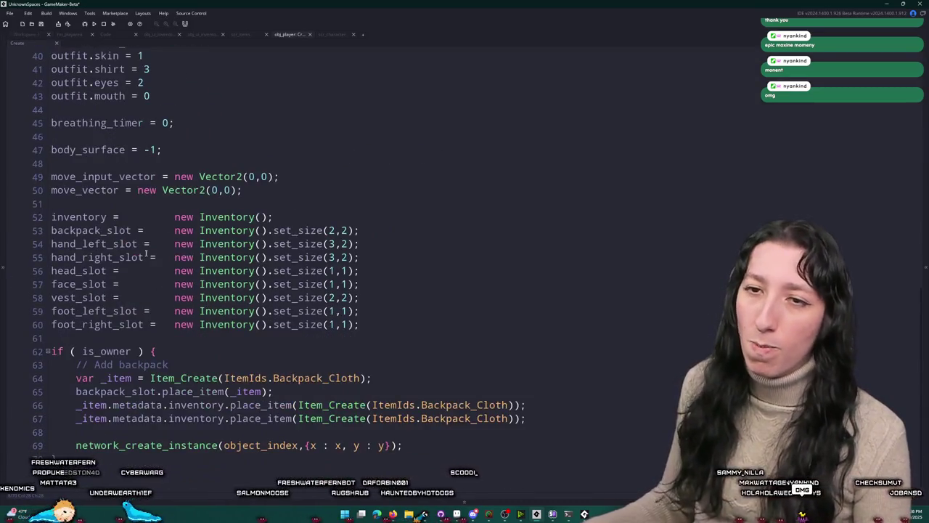
click(135, 240)
click(334, 34)
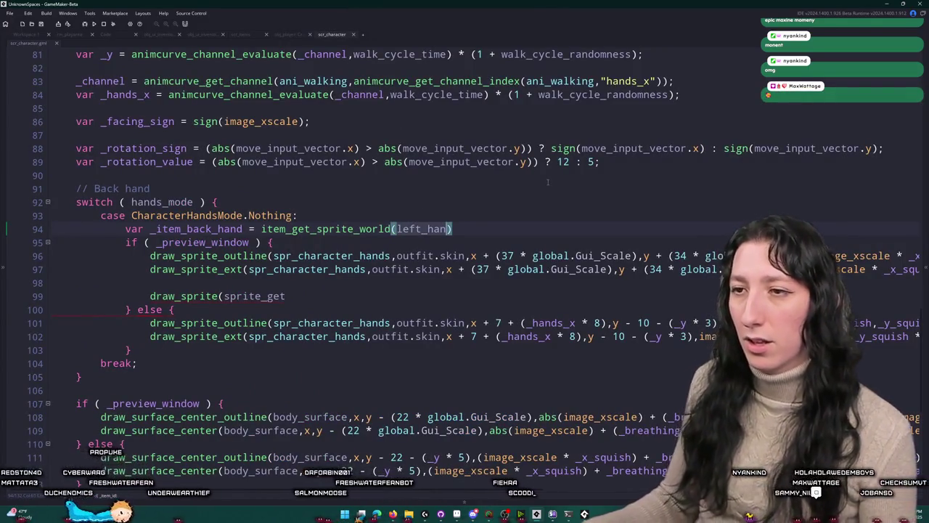
text(hand_left_slot)
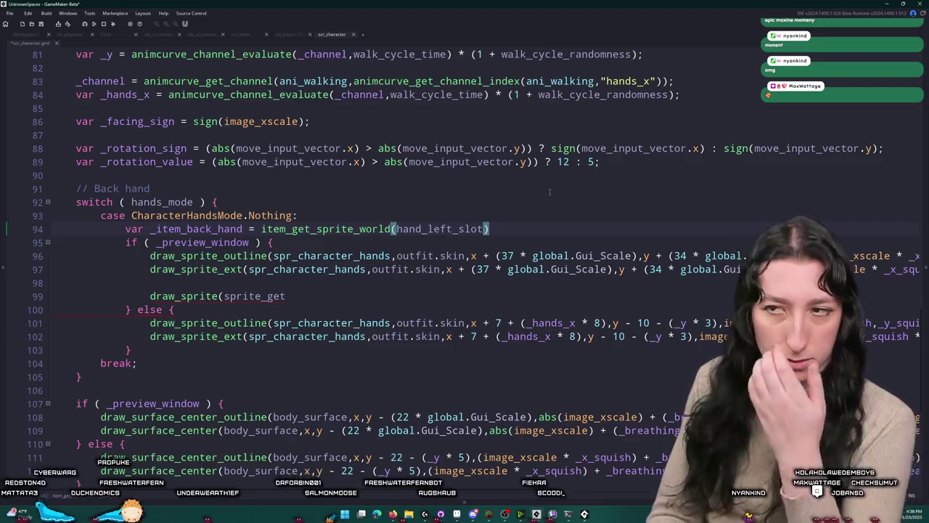
text(.k)
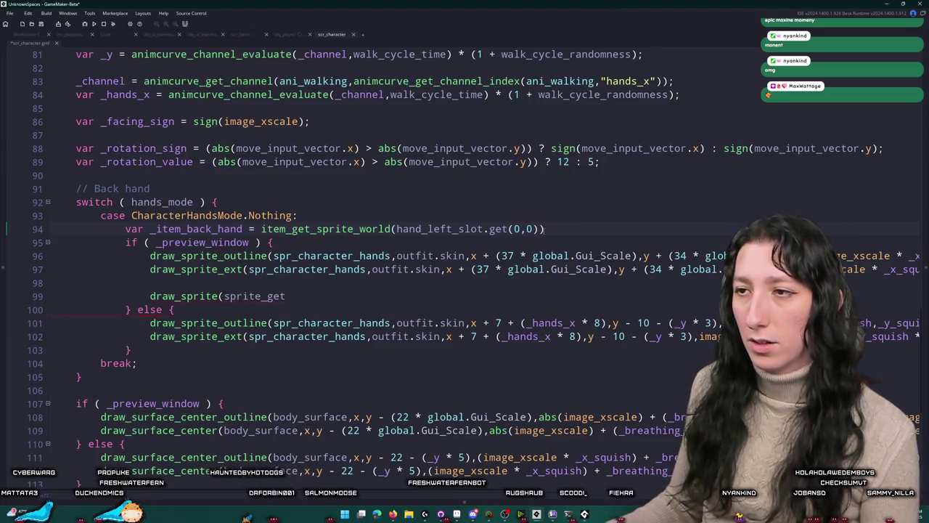
text(.item_id)
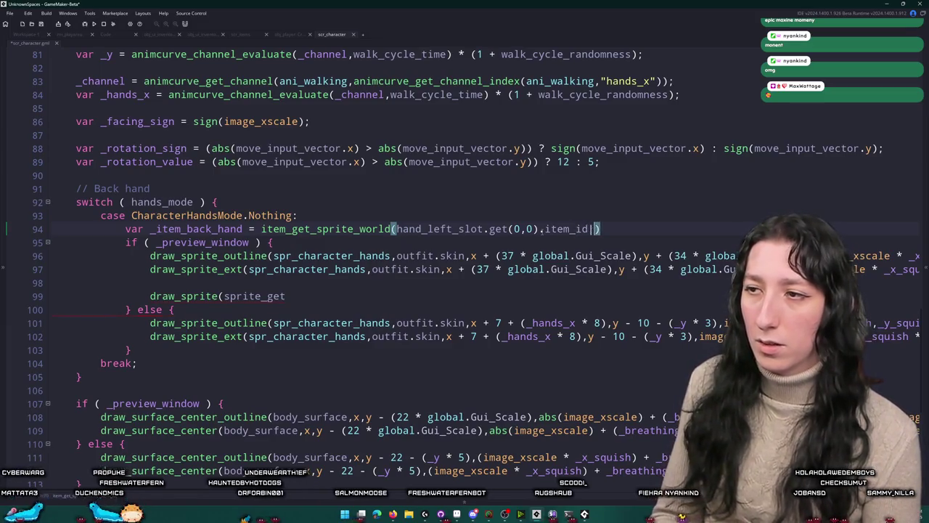
click(437, 230)
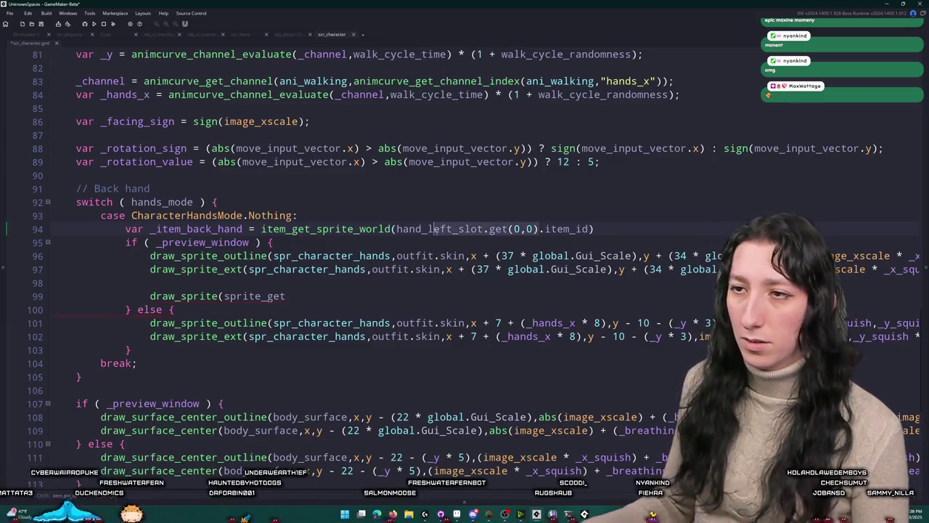
click(571, 231)
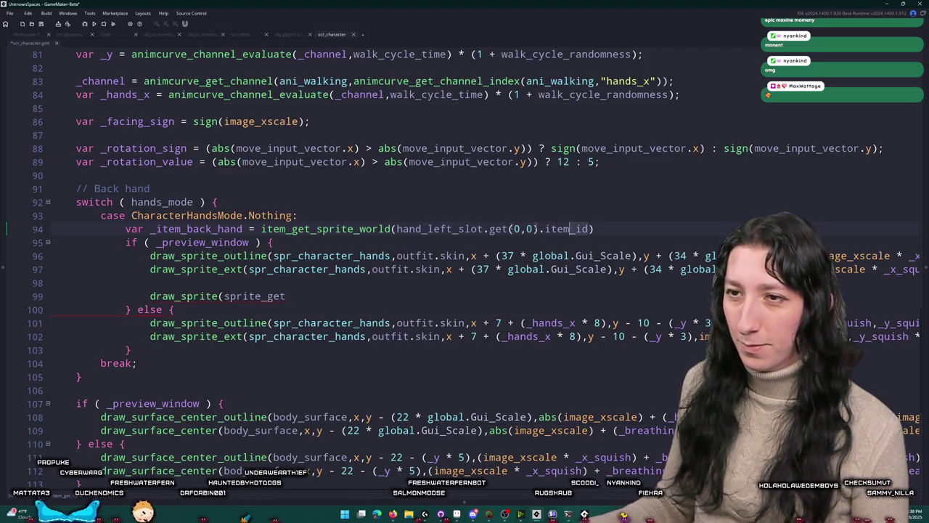
click(417, 215)
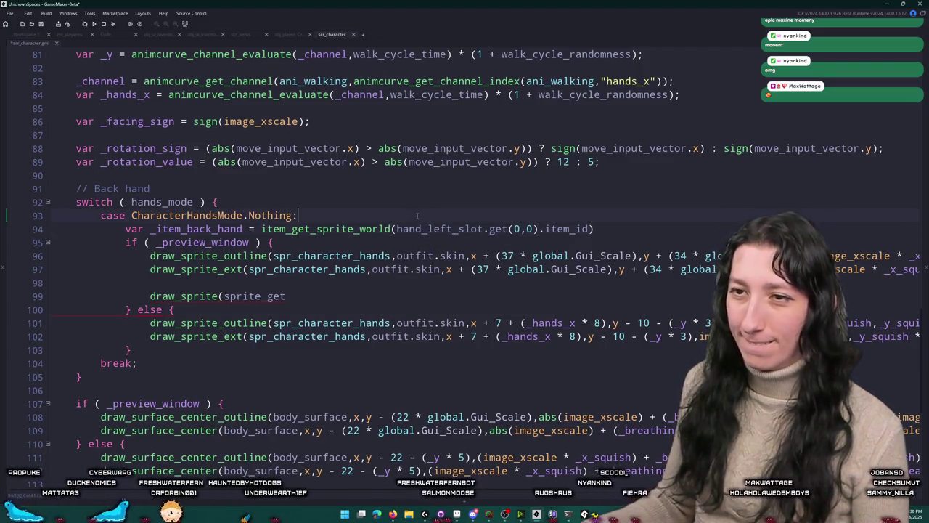
Step: Add an empty `if ( hand_left_slot.get(0,0) != 0 ) { }` block under the Nothing case
key(Return)
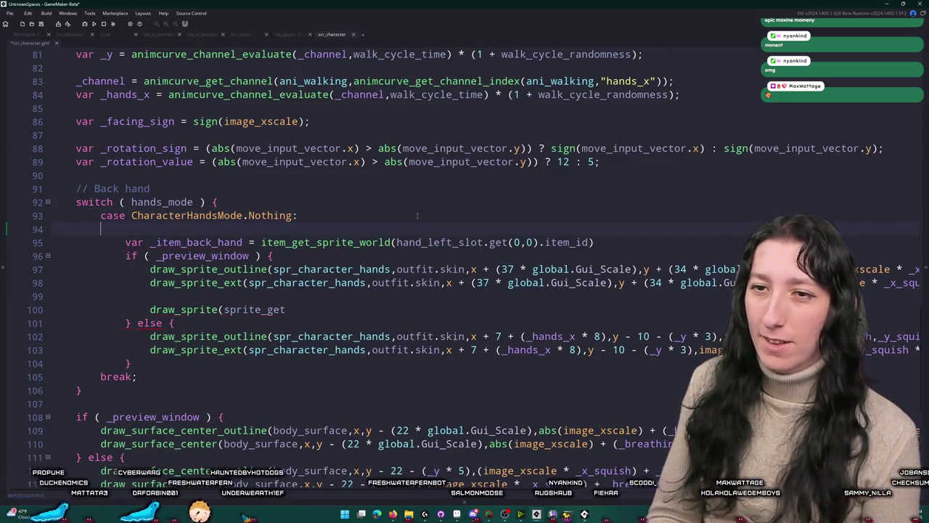
text(if ( hand_left_slot.get(0,0).item_i)
key(BackSpace)
key(BackSpace)
key(BackSpace)
text(!= 0 ) )
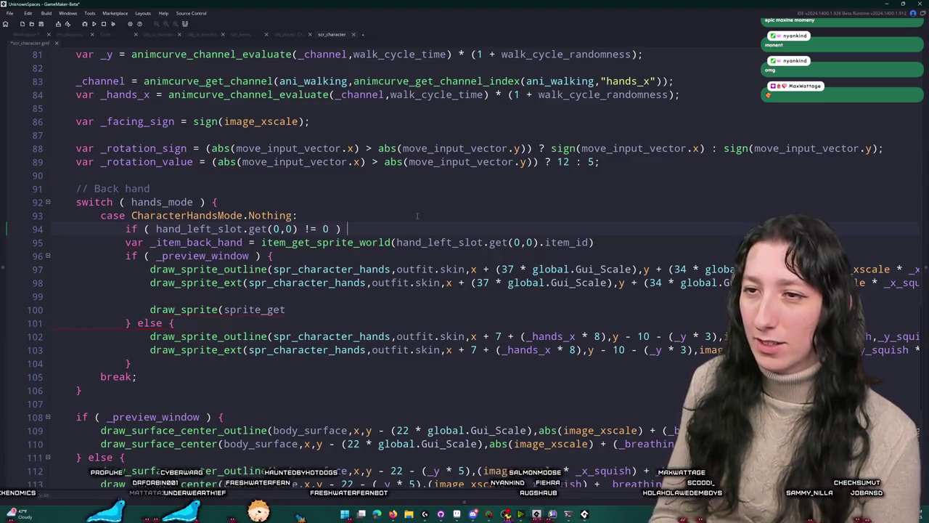
text({)
key(Return)
text(})
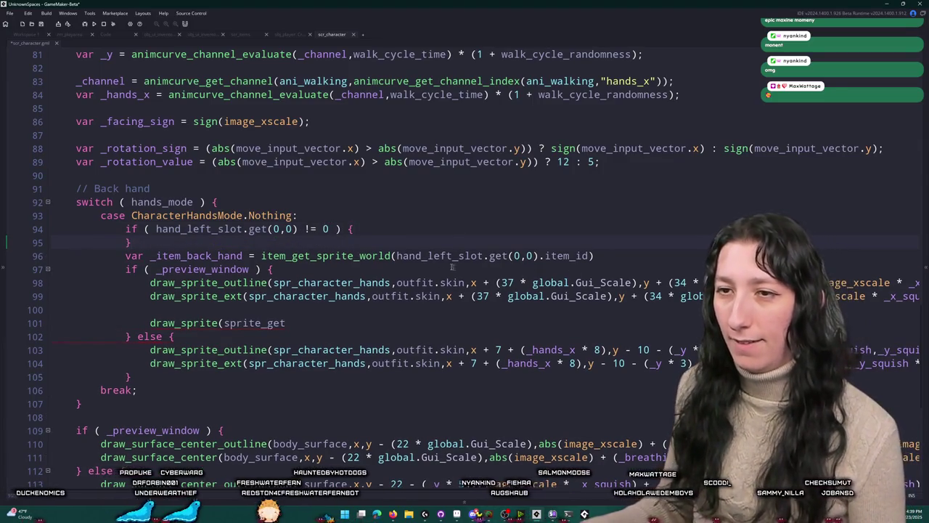
Step: Above the if check, declare `var _item_back_hand = undefined;` using the copied variable name
click(440, 216)
key(Return)
text(v)
key(BackSpace)
key(BackSpace)
key(BackSpace)
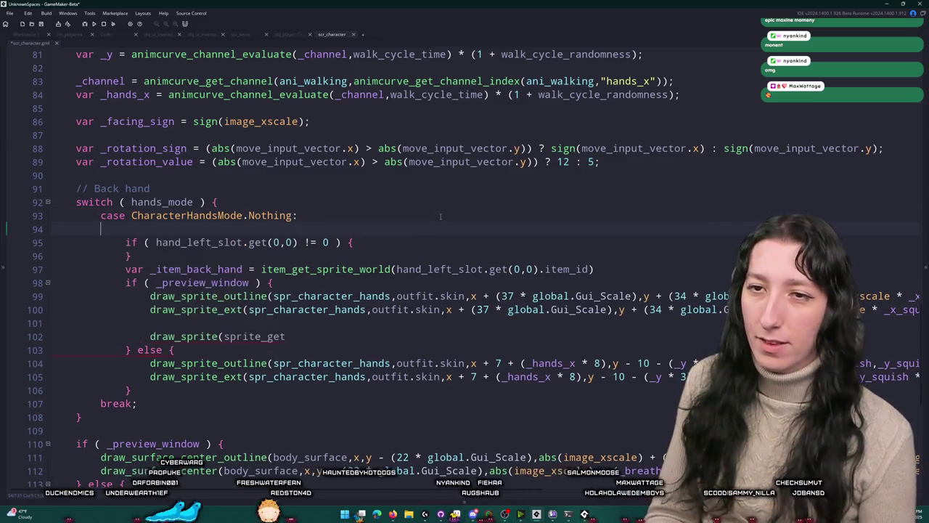
text(item)
key(BackSpace)
key(BackSpace)
key(BackSpace)
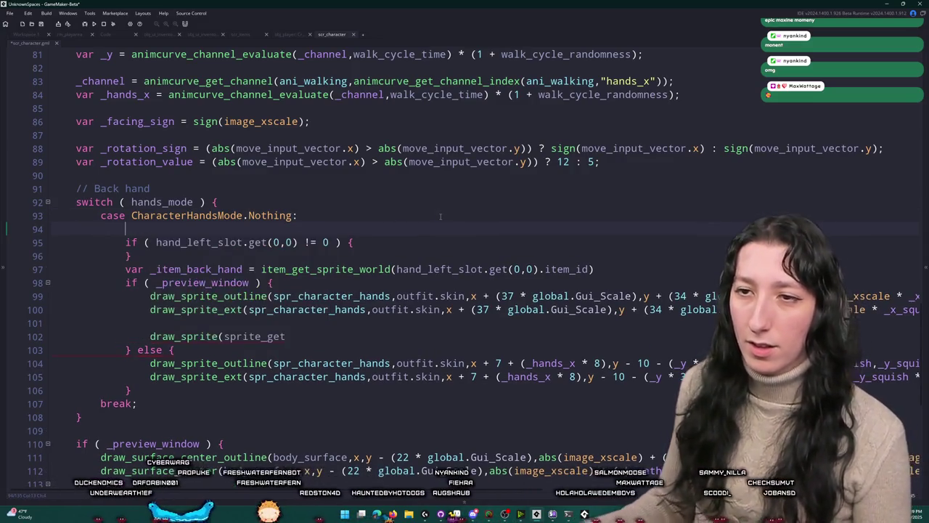
text(var _preview_window =)
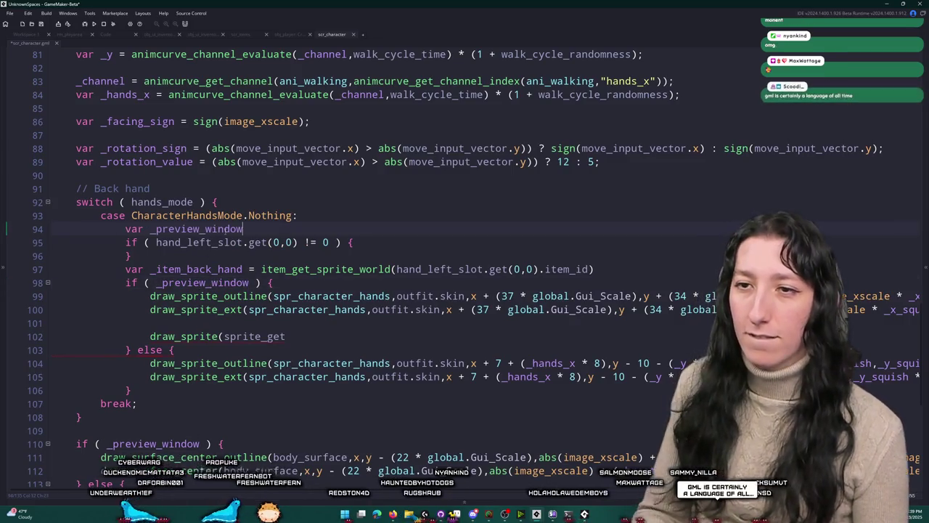
double_click(205, 269)
key(ctrl+c)
click(218, 229)
key(ctrl+v)
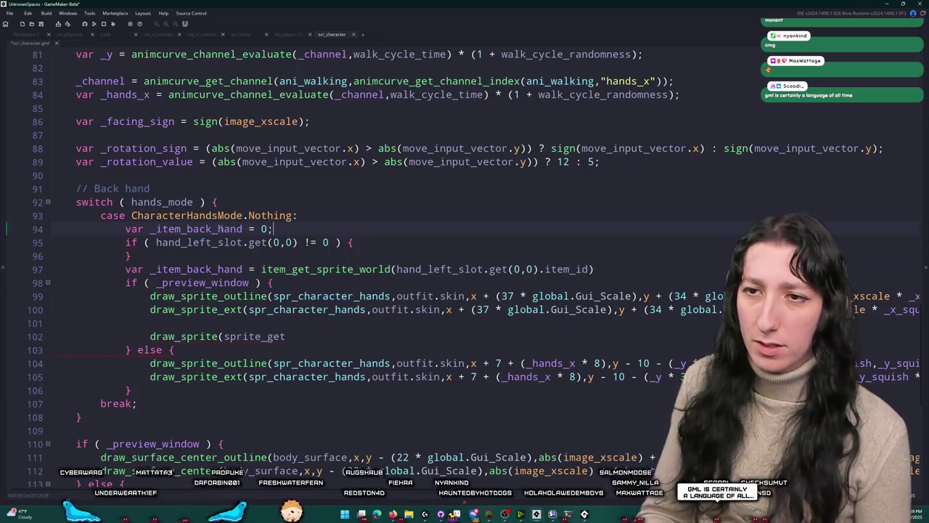
double_click(224, 229)
click(263, 229)
text(ndefined)
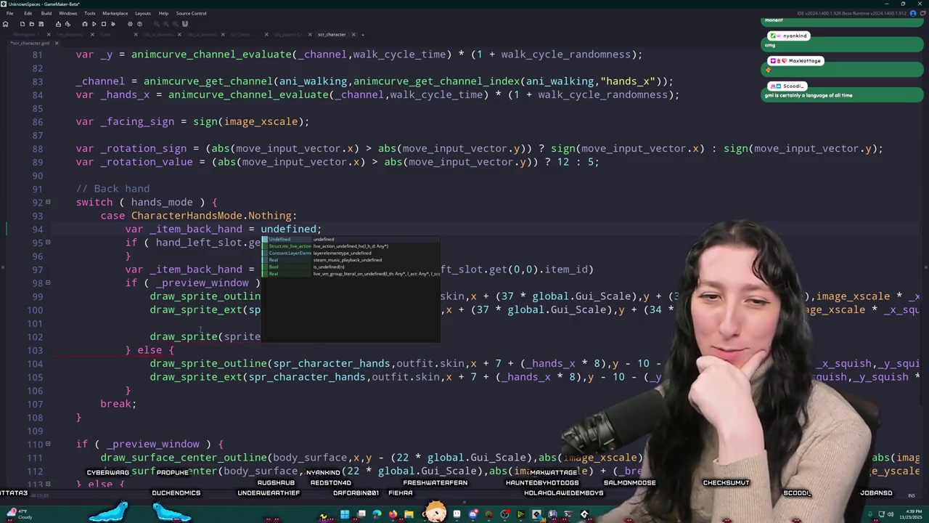
click(492, 278)
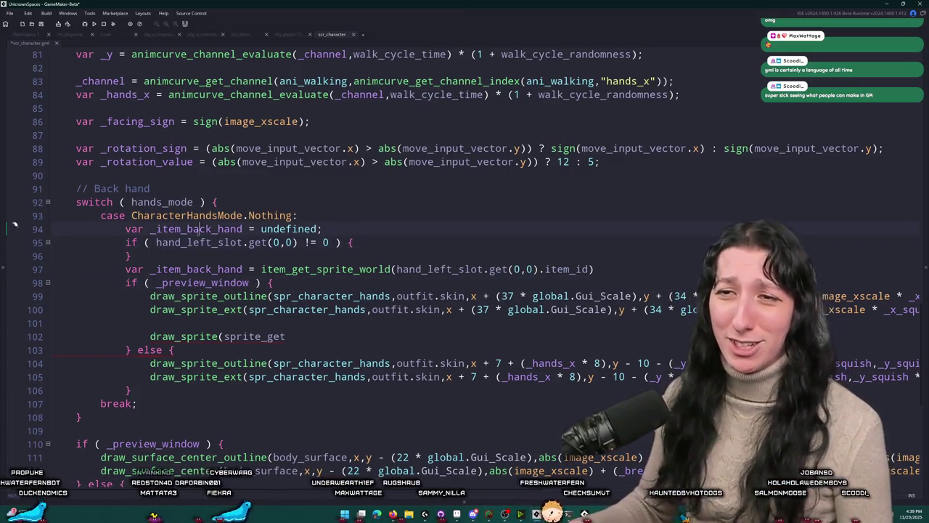
Step: Inside the slot check, add a line assigning `_item_back_hand =` the pasted sprite lookup
click(509, 282)
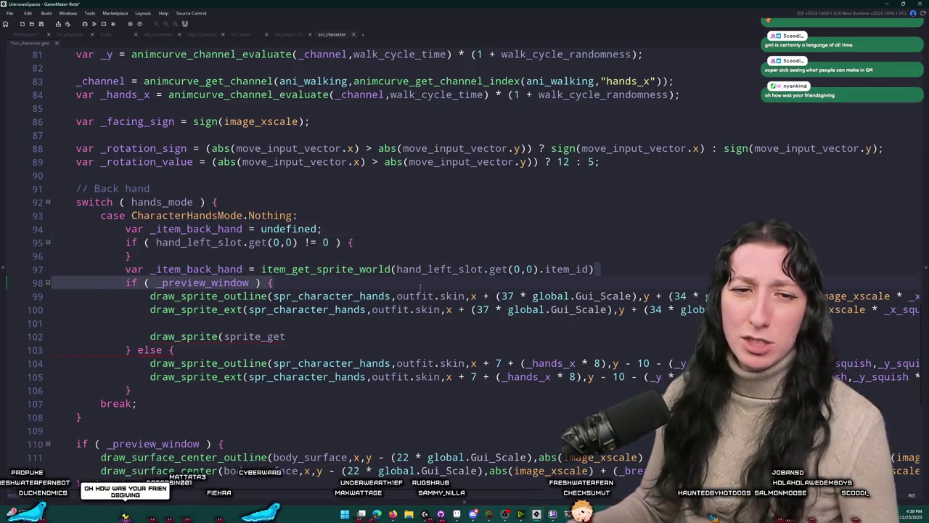
drag(593, 269, 261, 269)
click(355, 243)
key(Return)
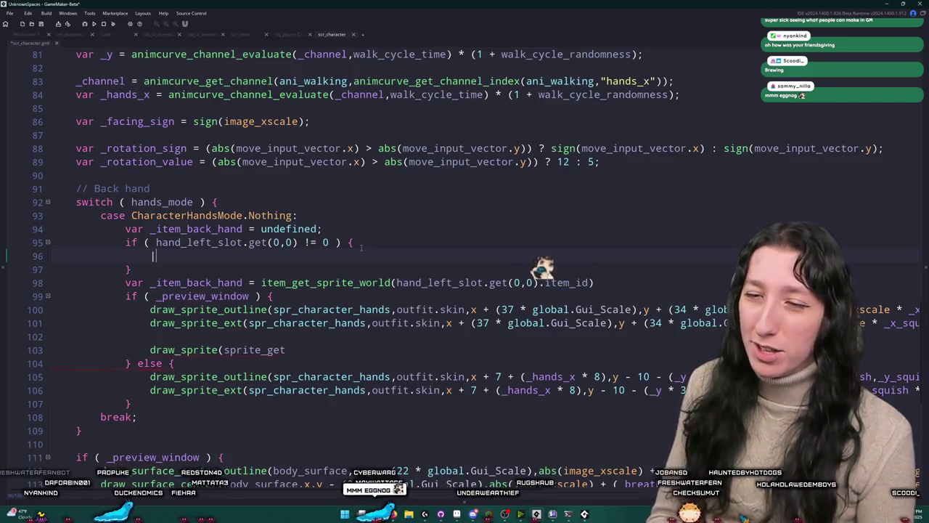
key(ctrl+space)
key(Escape)
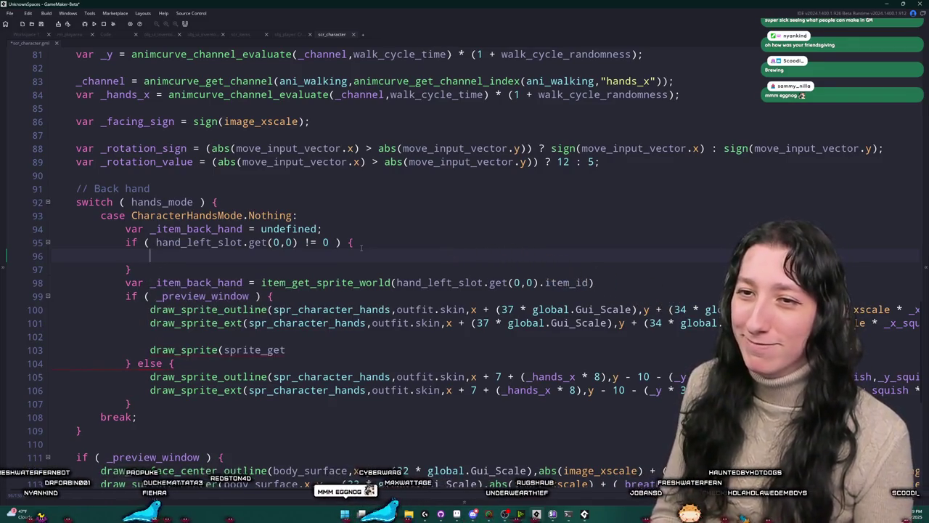
text(itemk)
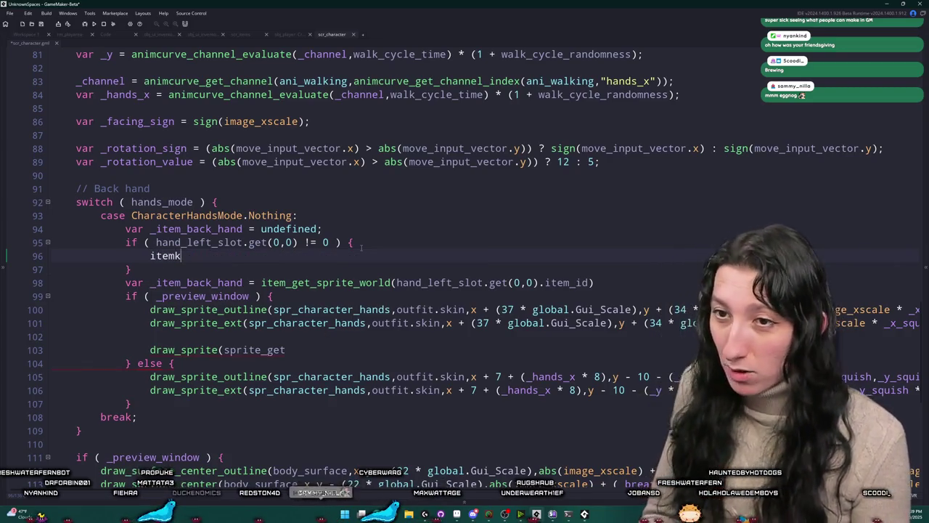
key(BackSpace)
key(BackSpace)
text(_item_back_hand )
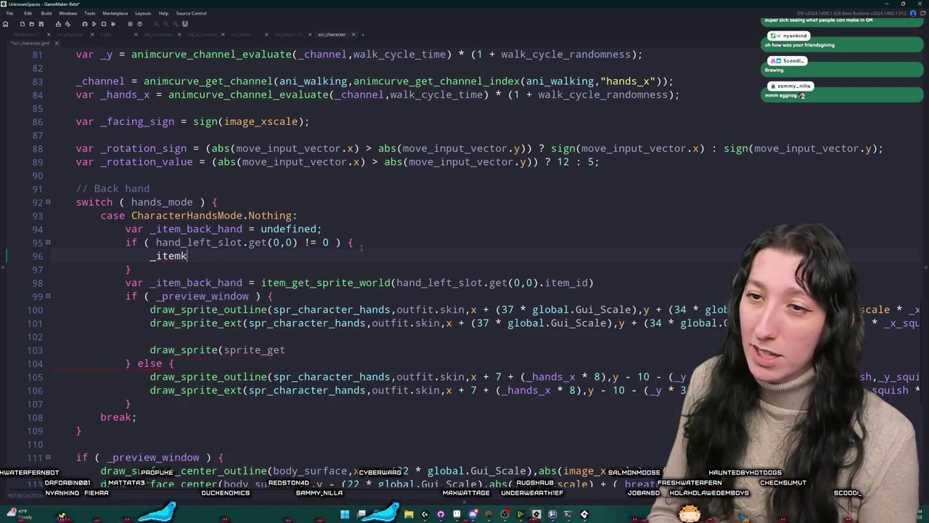
text(=)
key(ctrl+v)
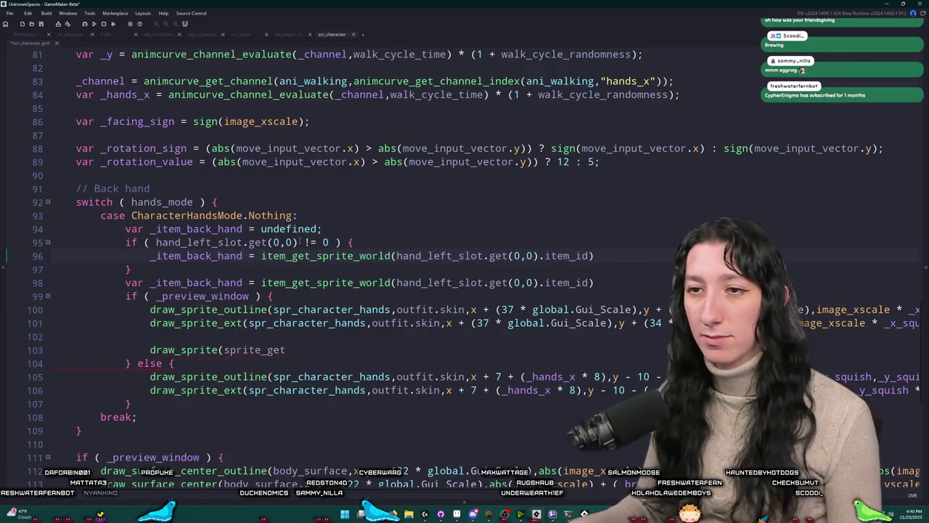
Step: Replace line 96's right-hand side with `hand_left_slot.get(0,0);` copied from line 95
drag(300, 241, 157, 244)
key(ctrl+c)
drag(594, 255, 261, 257)
key(ctrl+v)
text(;)
click(243, 255)
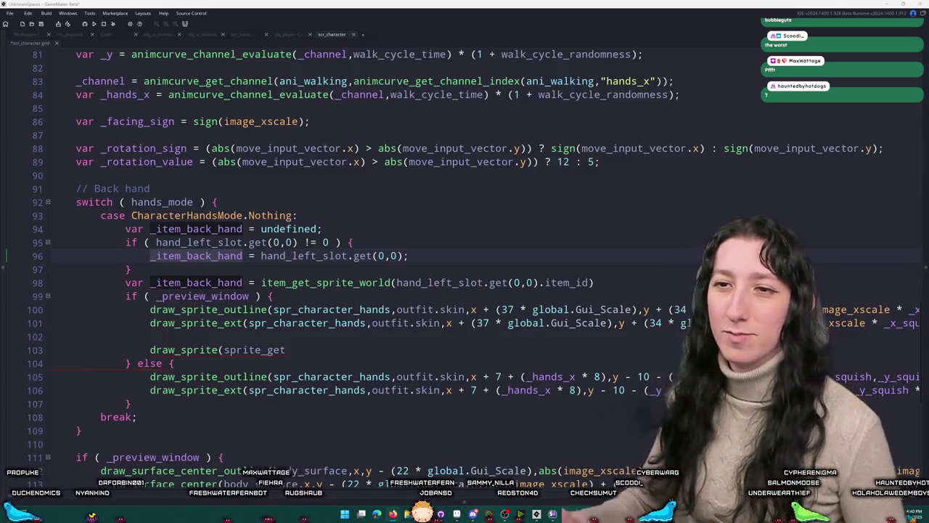
Step: Put the item_get_sprite_world call back on line 96 and delete the duplicate declaration on line 98
click(220, 256)
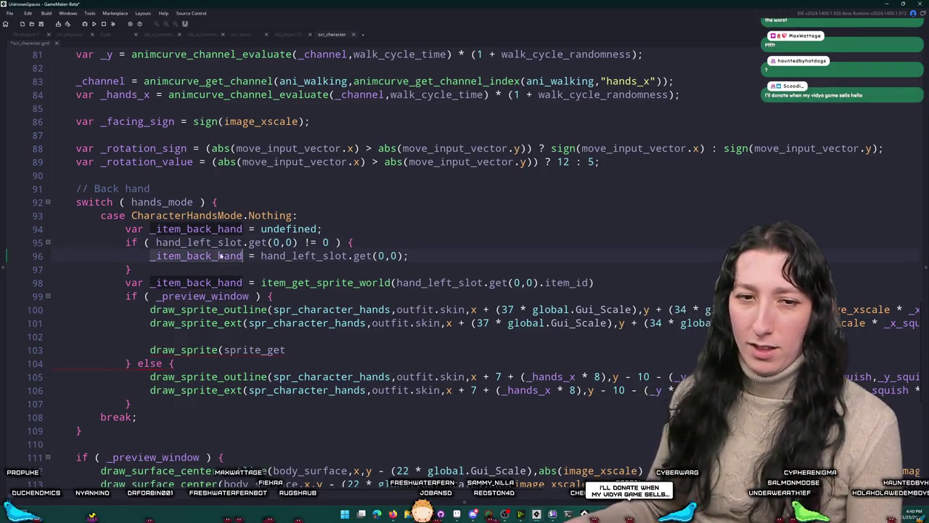
click(439, 255)
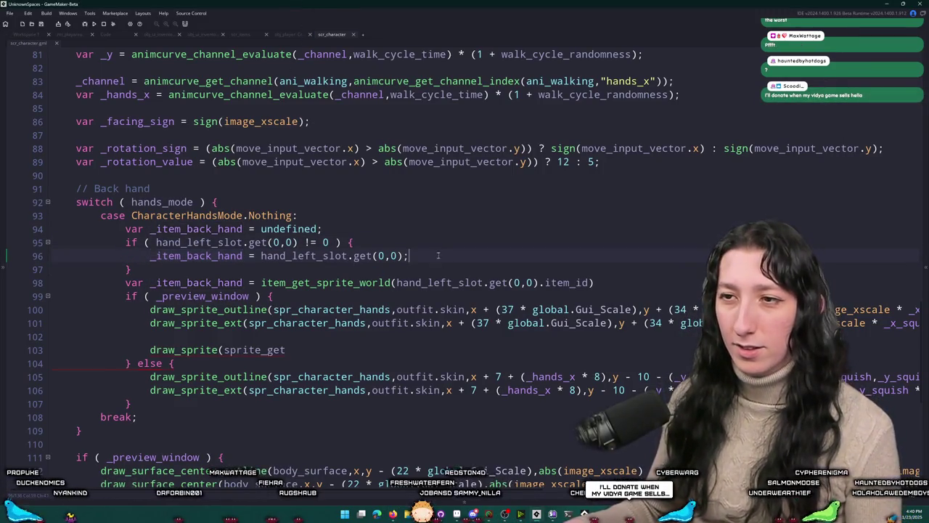
click(405, 256)
key(Delete)
text(.item_id)
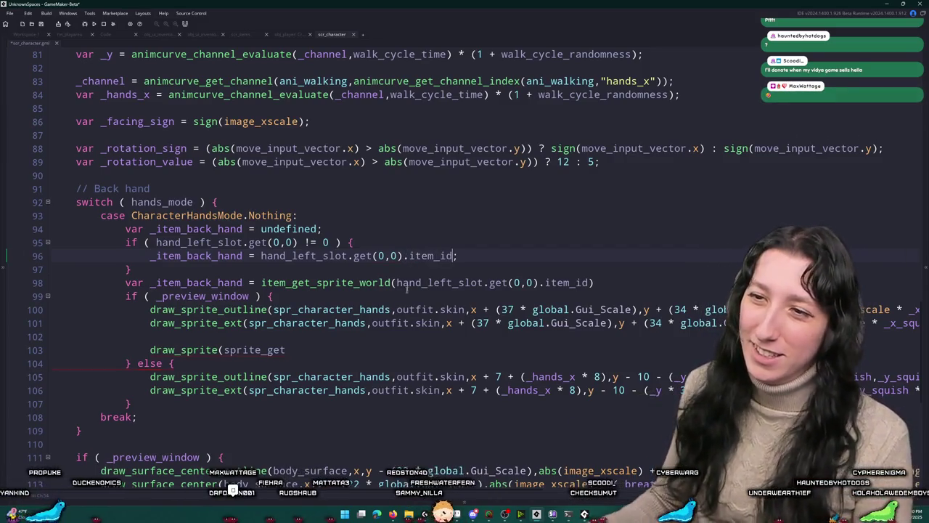
click(194, 256)
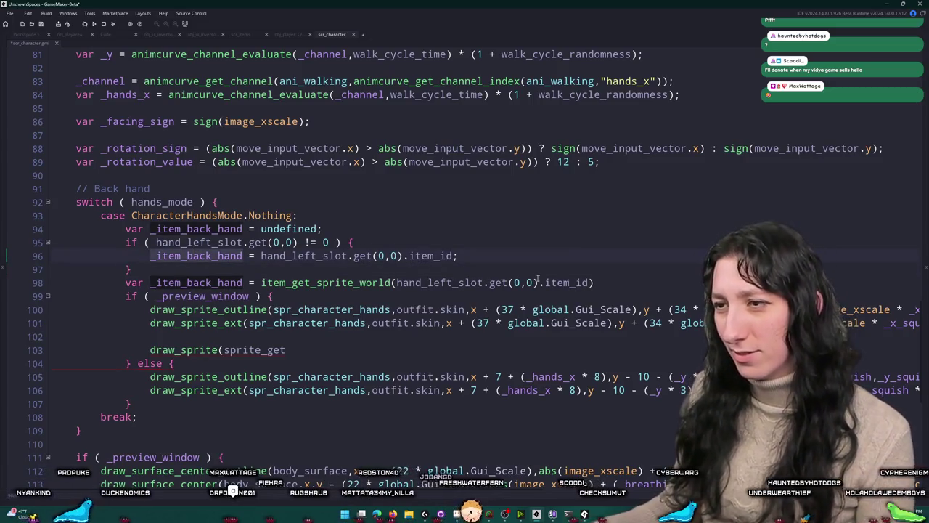
click(217, 282)
key(ctrl+c)
drag(150, 256, 459, 256)
key(ctrl+v)
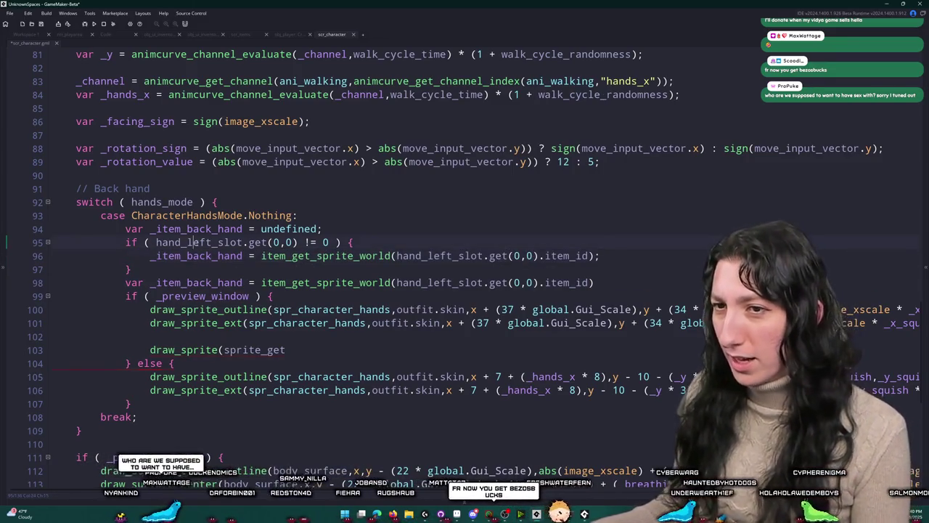
drag(595, 283, 125, 282)
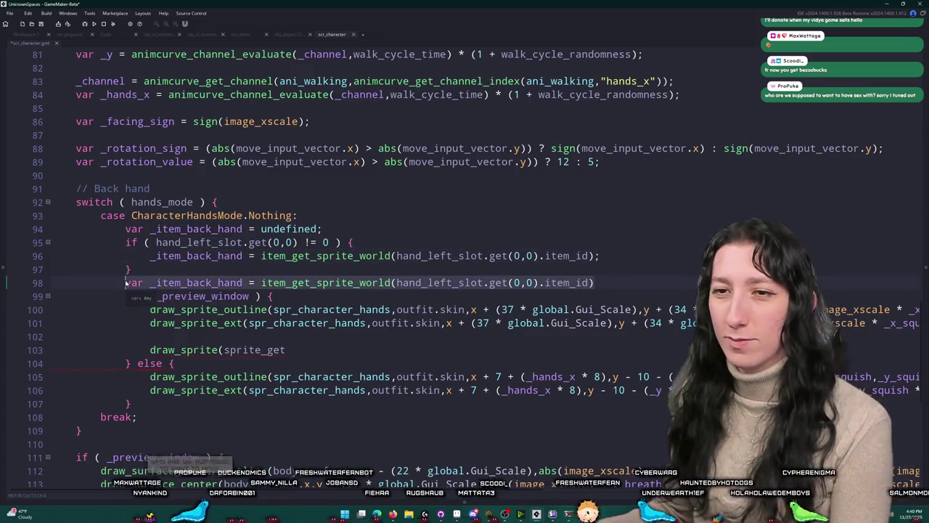
key(BackSpace)
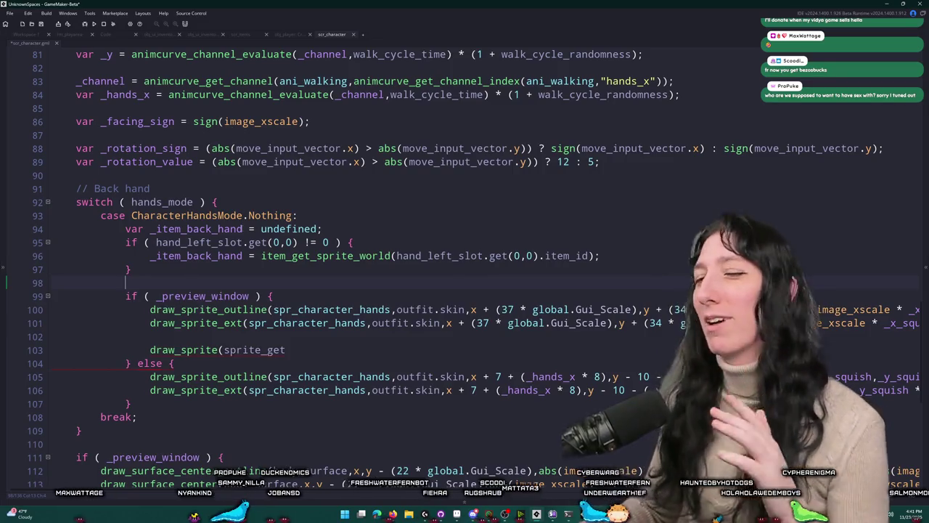
Step: In the preview branch, wrap draw_sprite(_item_back_hand ...) in an undefined check
double_click(151, 256)
click(273, 336)
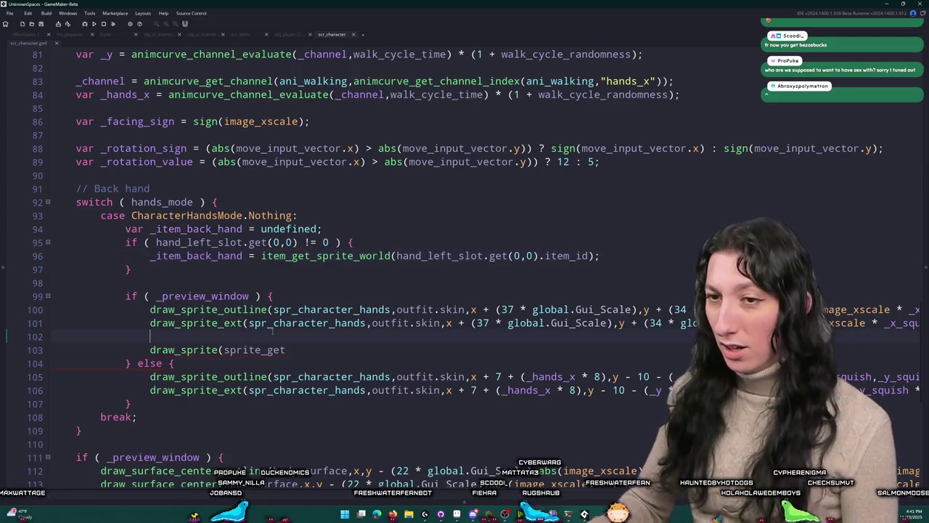
key(Return)
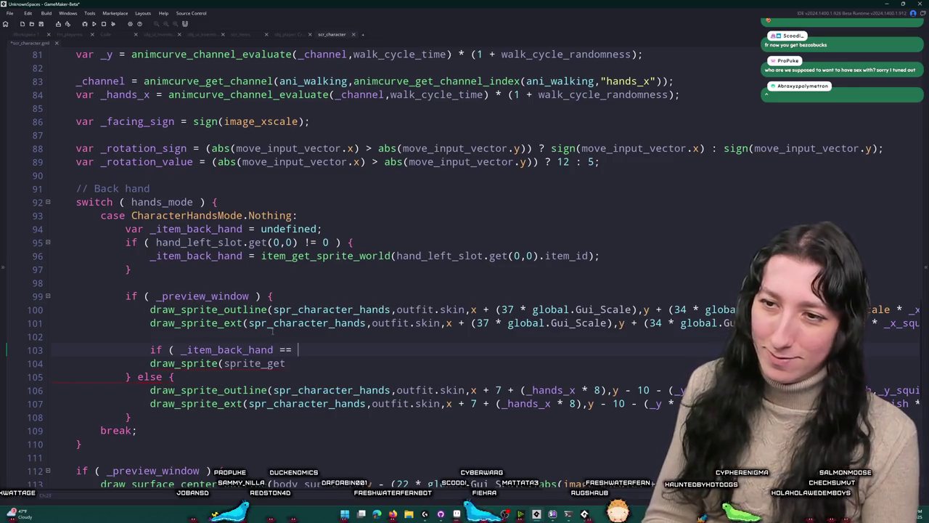
text(undefined ) {)
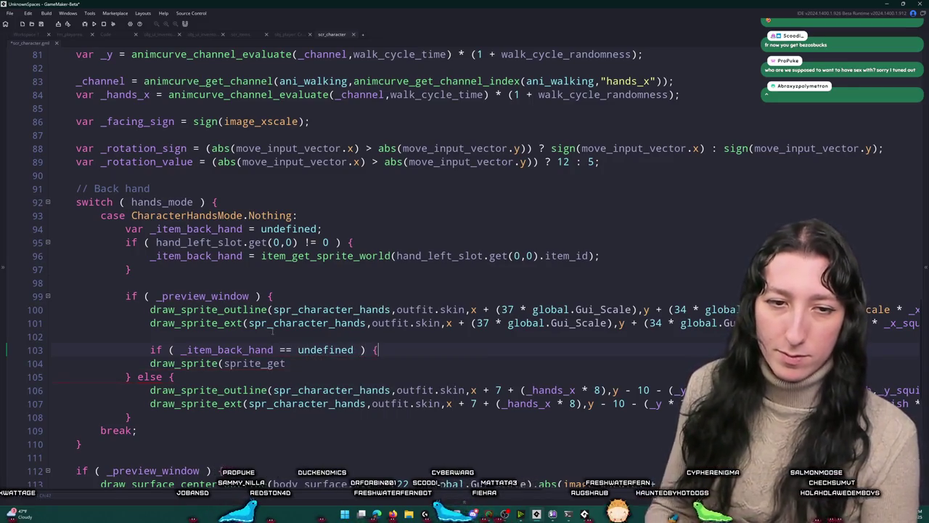
key(Down)
key(Return)
key(Tab)
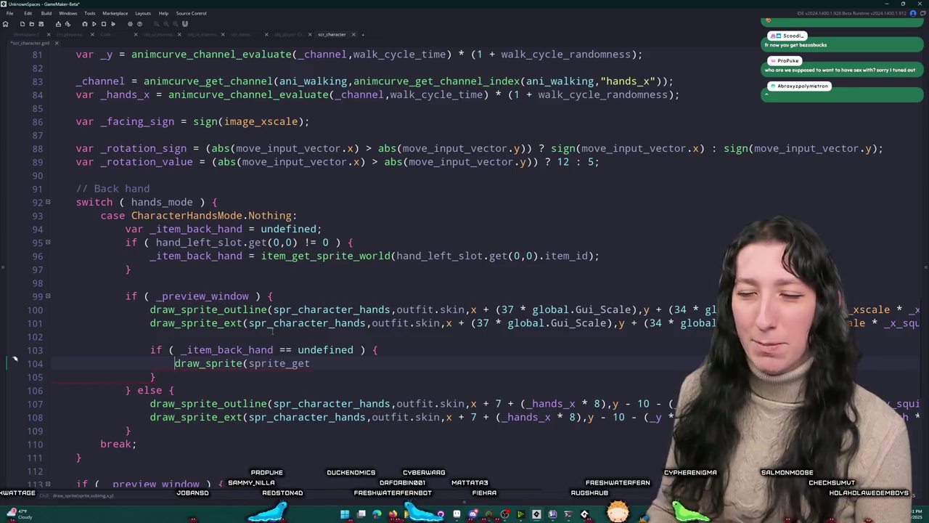
key(ctrl+BackSpace)
text(_item_back_hand,0,)
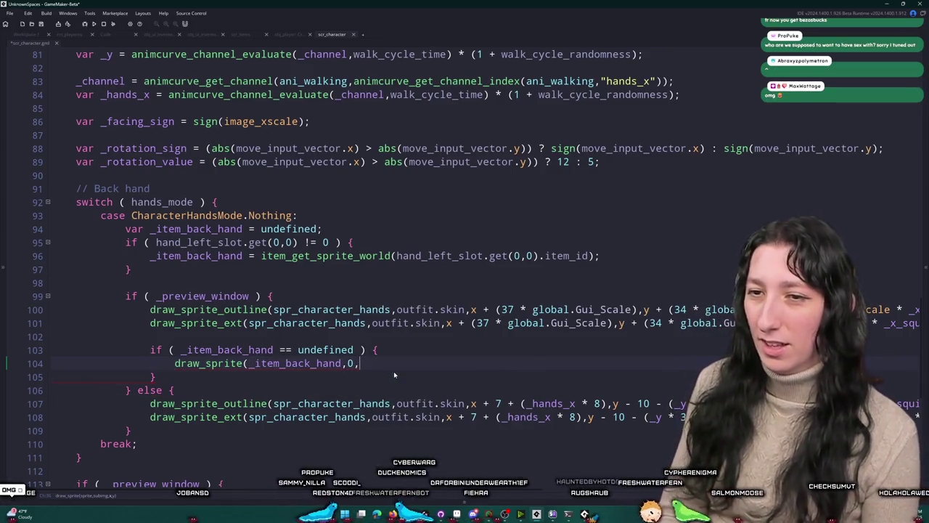
key(BackSpace)
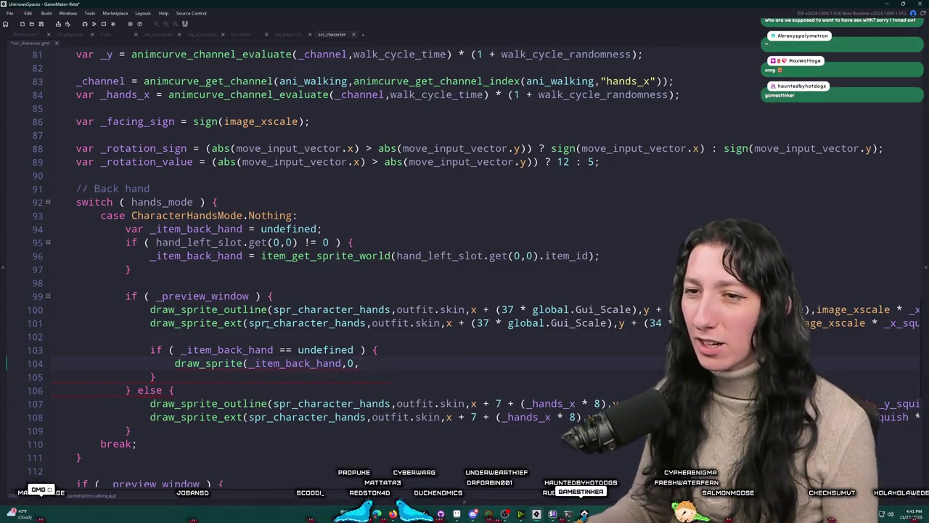
Step: Give the new draw_sprite line 101's position arguments, dropping the extra sprite and skin arguments
drag(251, 323, 682, 323)
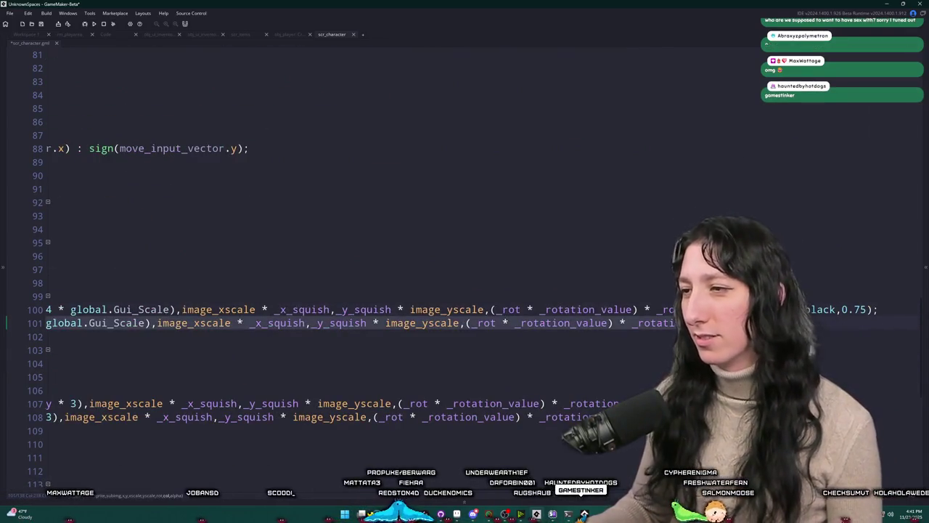
click(211, 369)
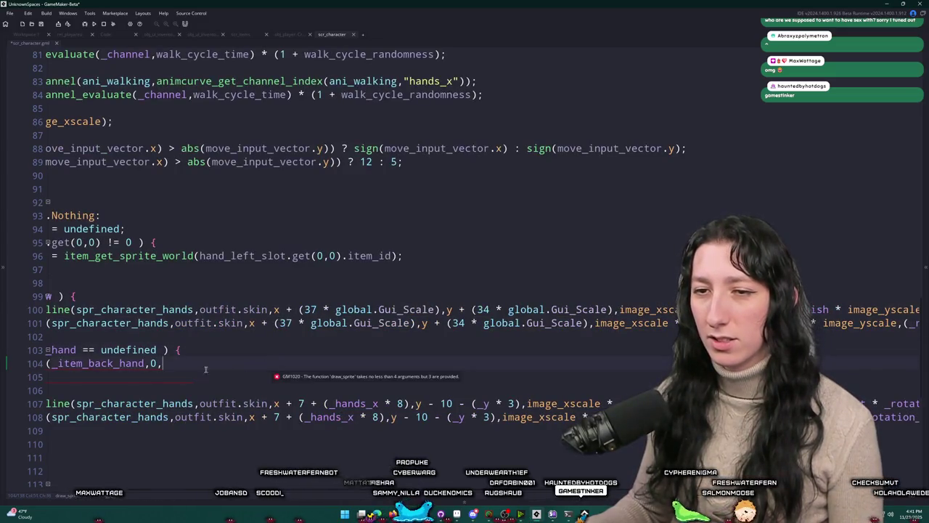
key(ctrl+v)
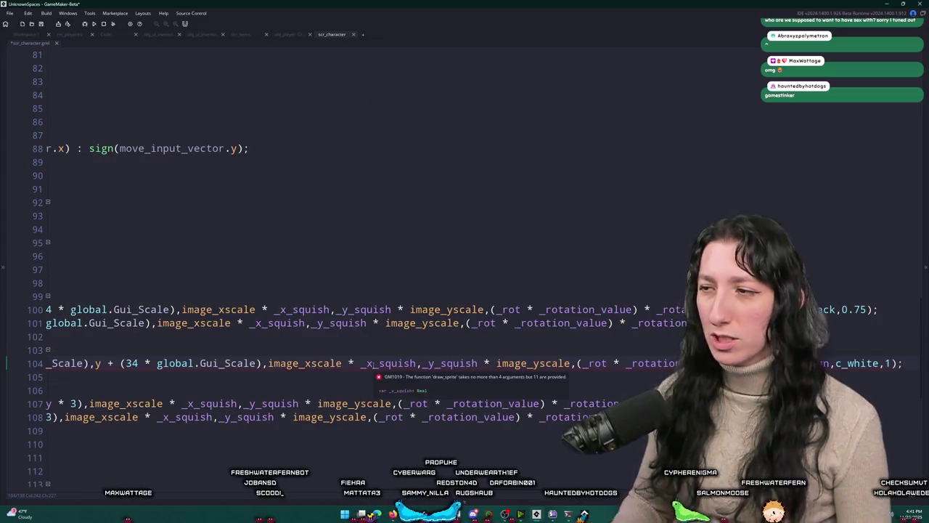
click(156, 377)
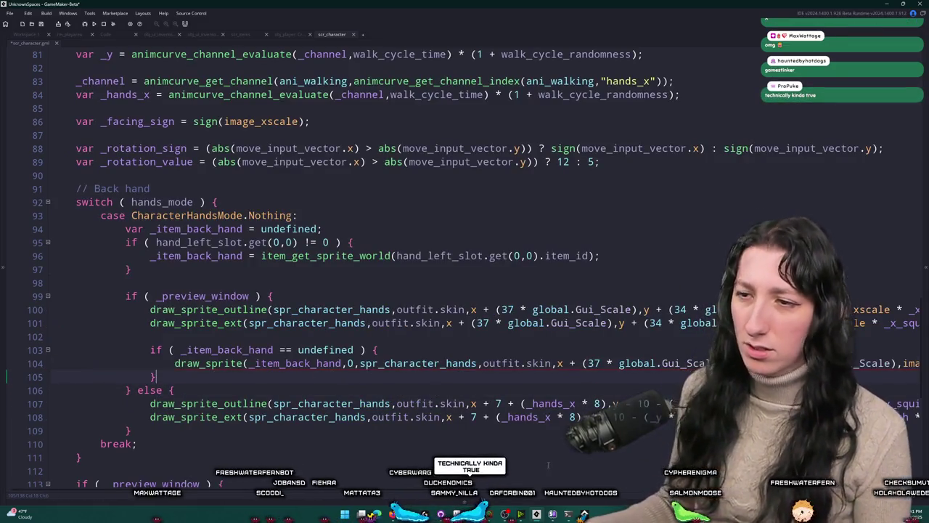
drag(556, 363, 361, 363)
key(BackSpace)
key(BackSpace)
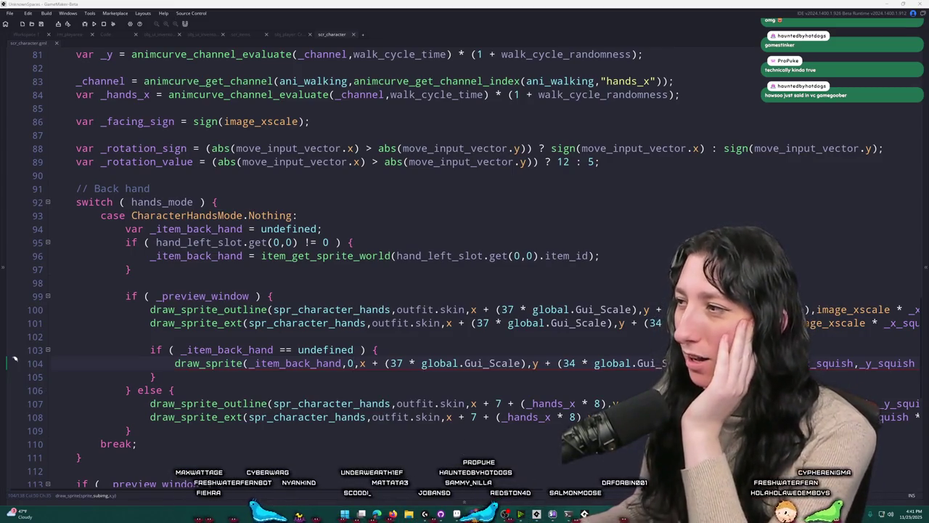
key(alt+Tab)
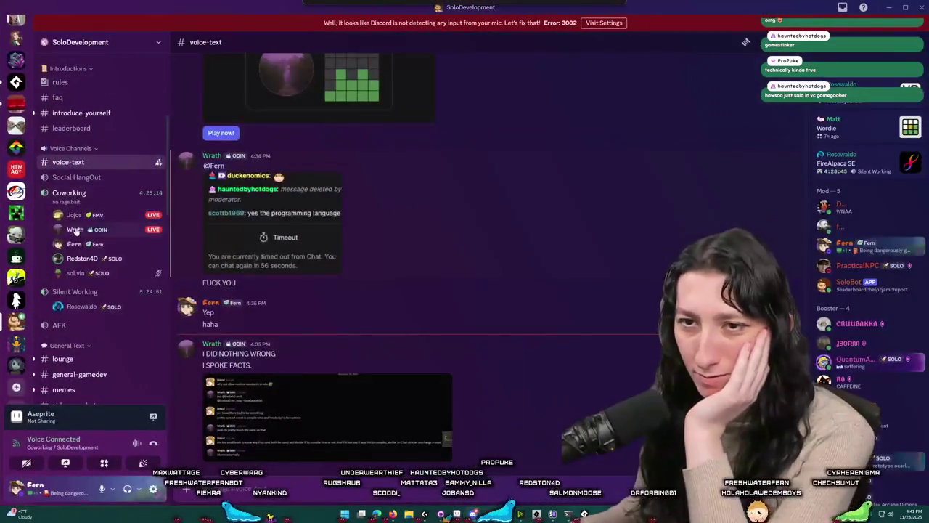
Step: Open and dismiss a voice-channel member's options menu in Discord, then return to GameMaker
right_click(76, 215)
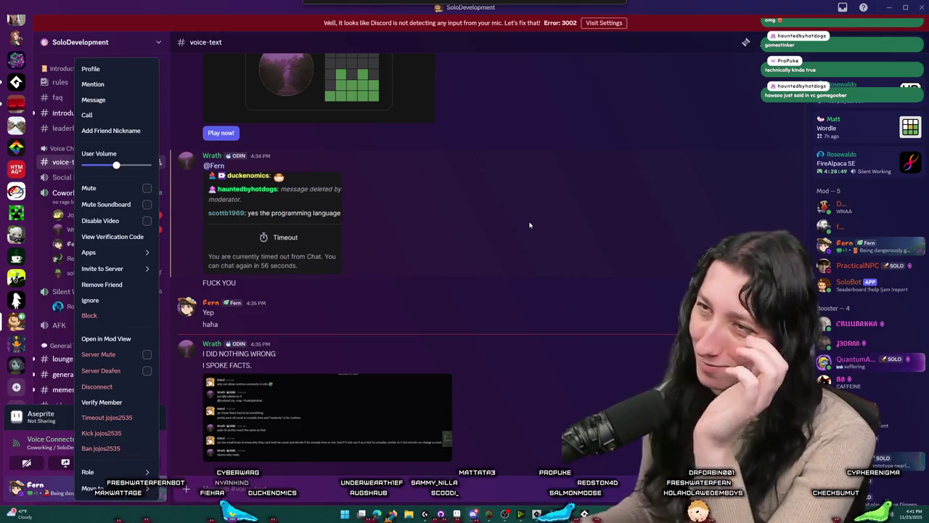
key(Escape)
key(alt+Tab)
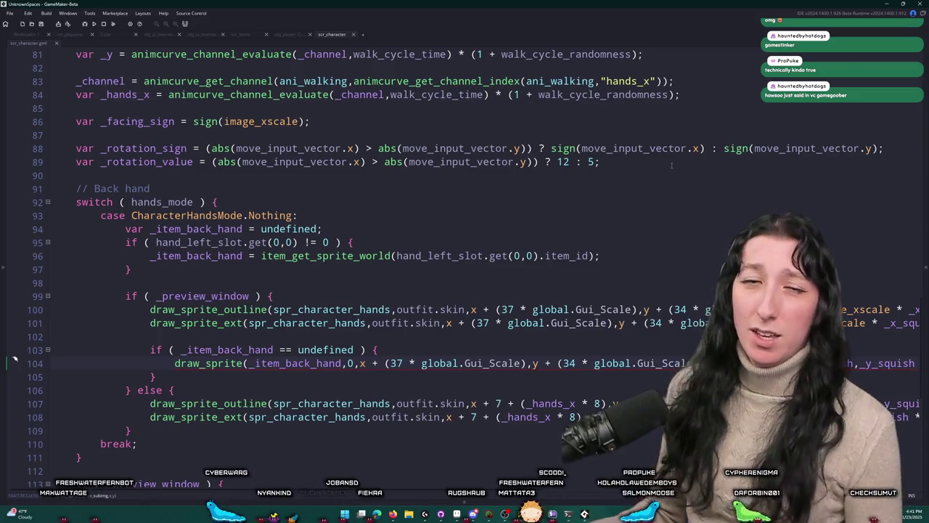
Step: Copy the undefined-check drawing block into the else branch below line 108
scroll(552, 108, down, 1)
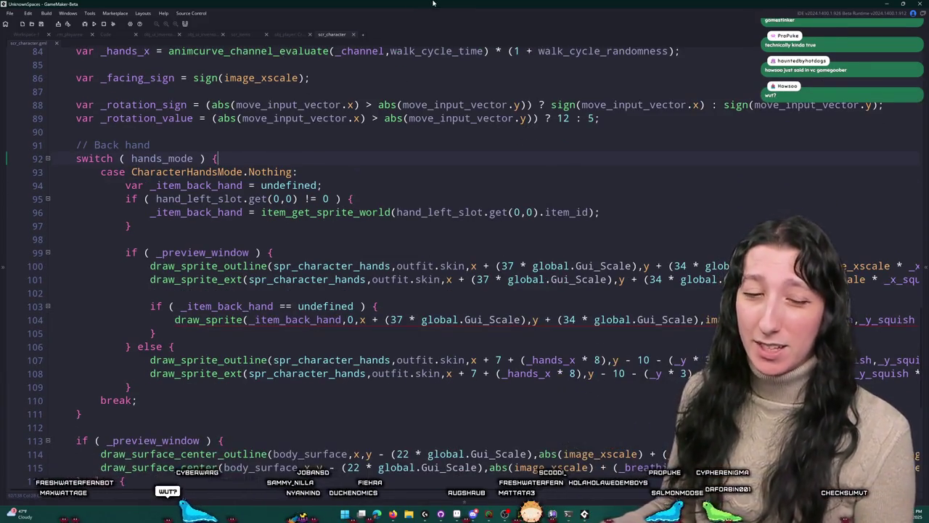
scroll(385, 189, down, 1)
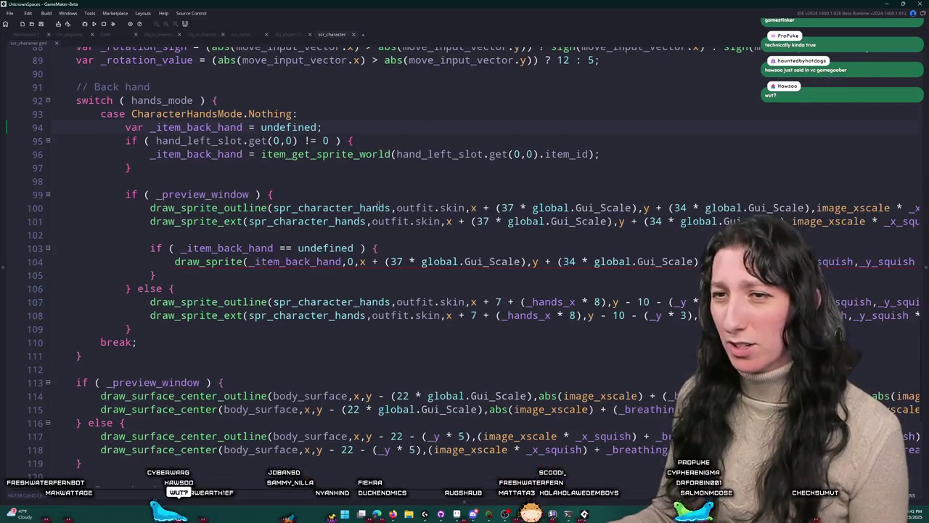
drag(186, 276, 150, 249)
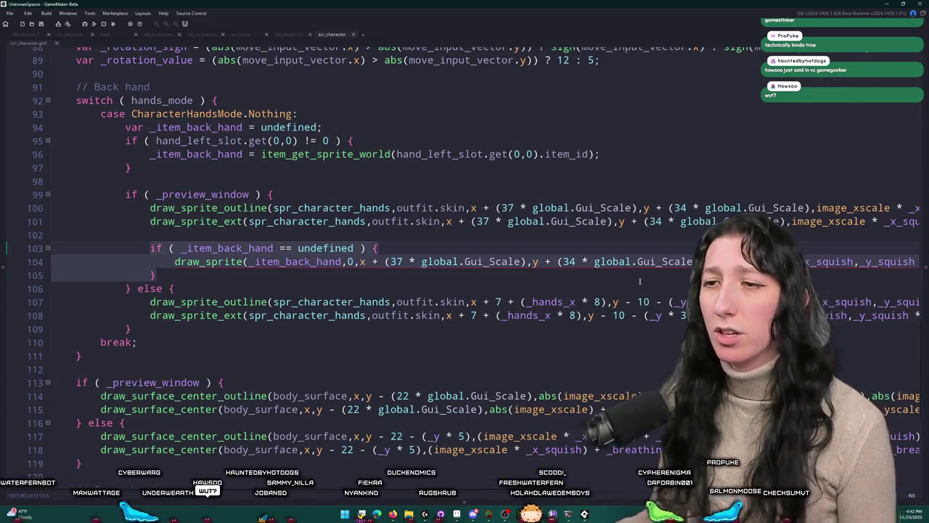
key(Down)
key(Down)
key(Down)
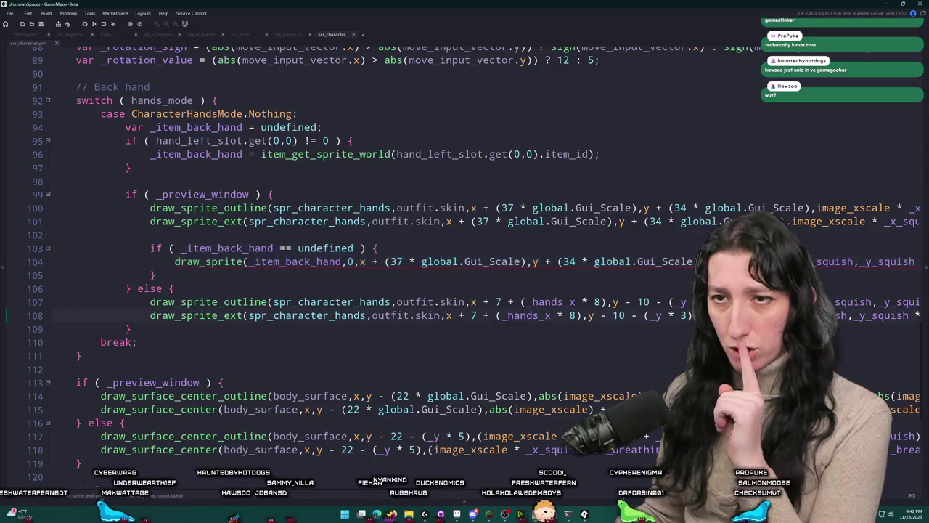
key(End)
key(Return)
key(Return)
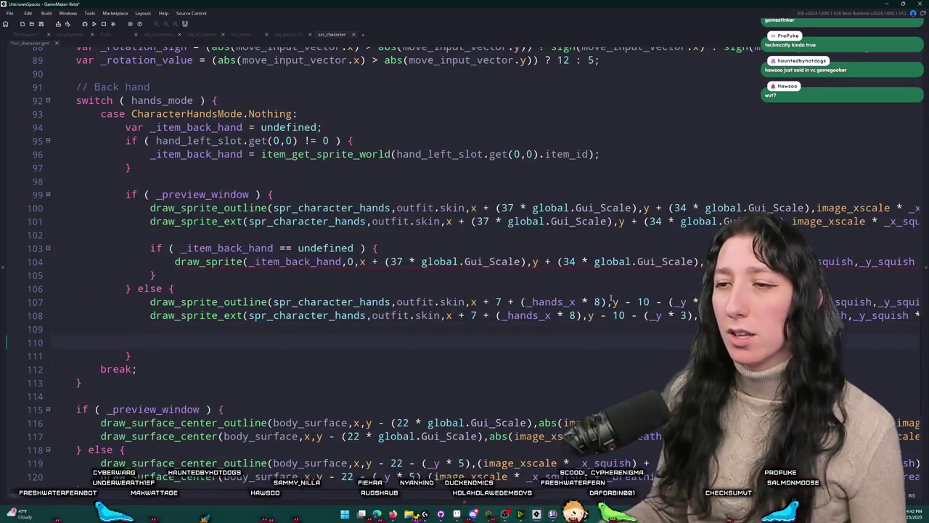
key(ctrl+v)
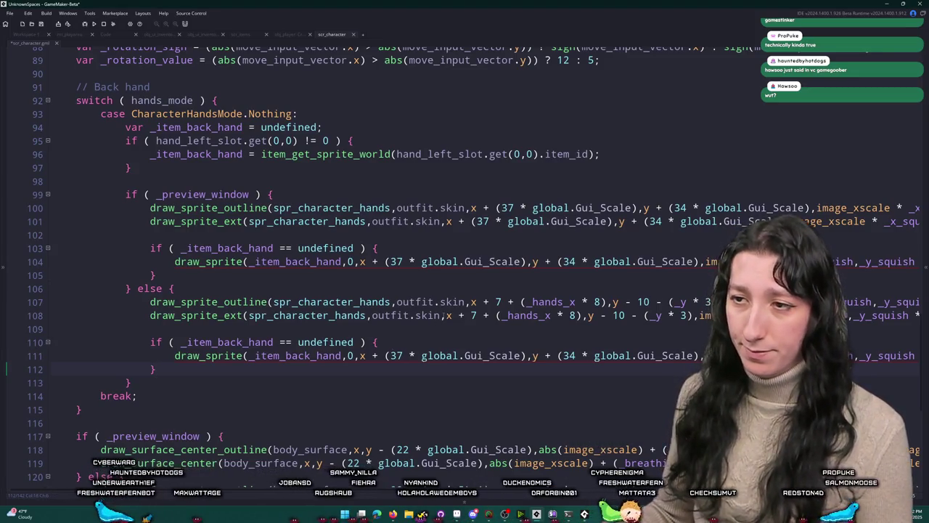
Step: Make the copied draw_sprite use `x + 7 + (_hands_x * 8)`, `y - 10 - (_y * 3)` from line 108
drag(445, 315, 698, 316)
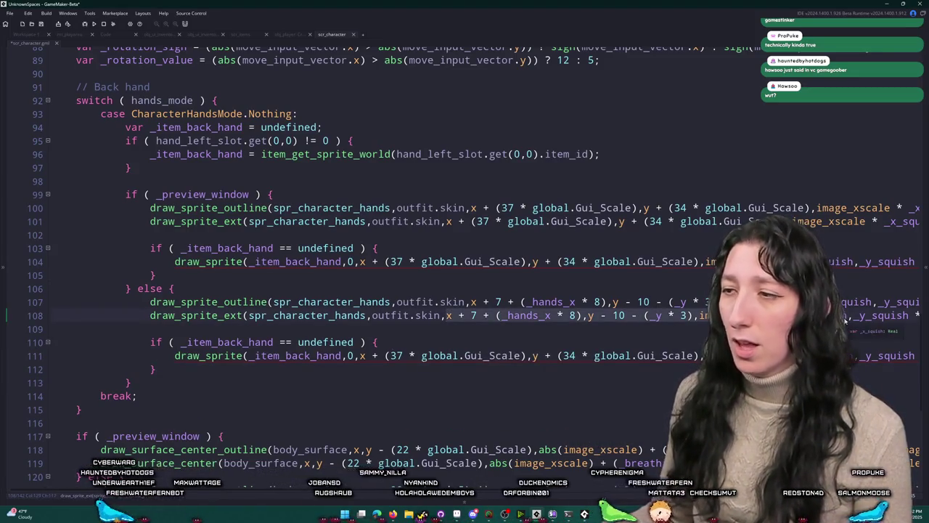
drag(909, 317, 889, 320)
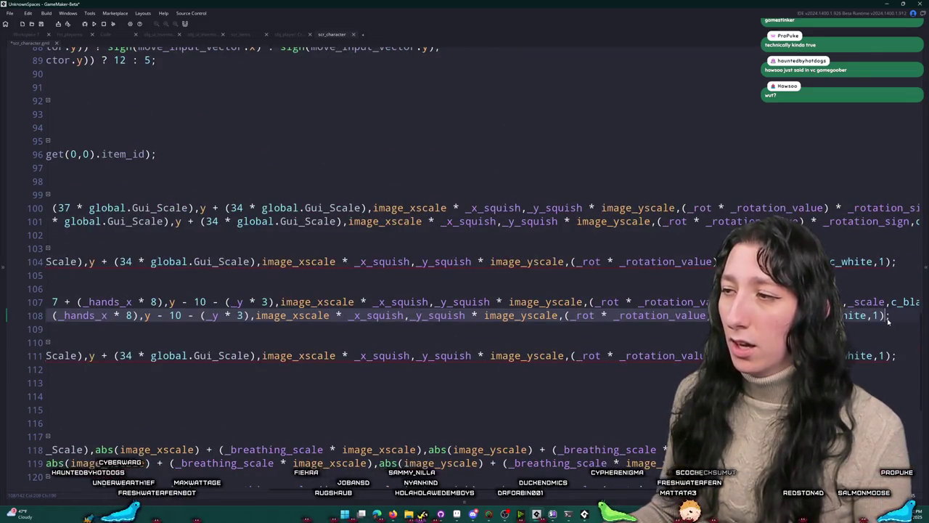
mouse_move(883, 355)
mouse_down()
mouse_move(363, 355)
mouse_move(374, 357)
mouse_up()
key(ctrl+v)
click(319, 368)
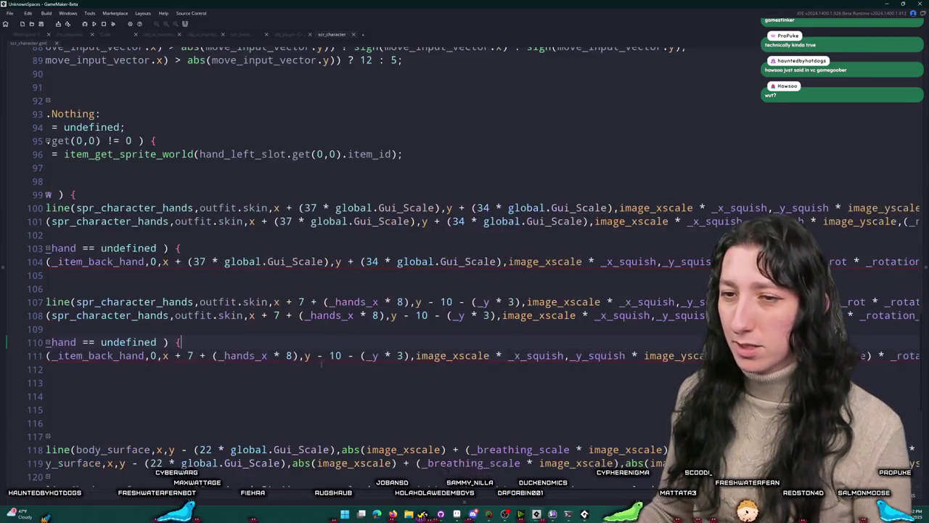
drag(227, 371, 152, 342)
mouse_move(133, 168)
mouse_down()
mouse_move(218, 154)
mouse_move(119, 127)
mouse_up()
scroll(217, 152, down, 6)
scroll(270, 164, up, 4)
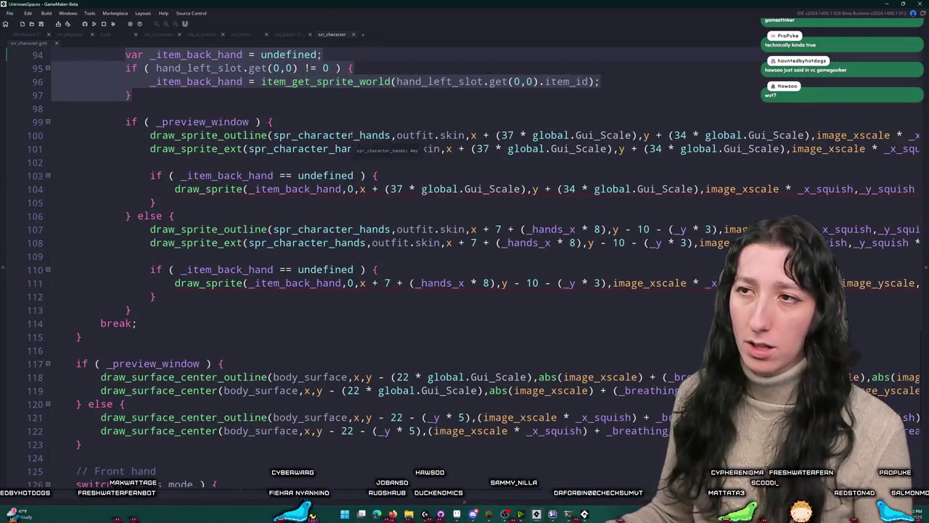
scroll(412, 111, up, 2)
click(412, 110)
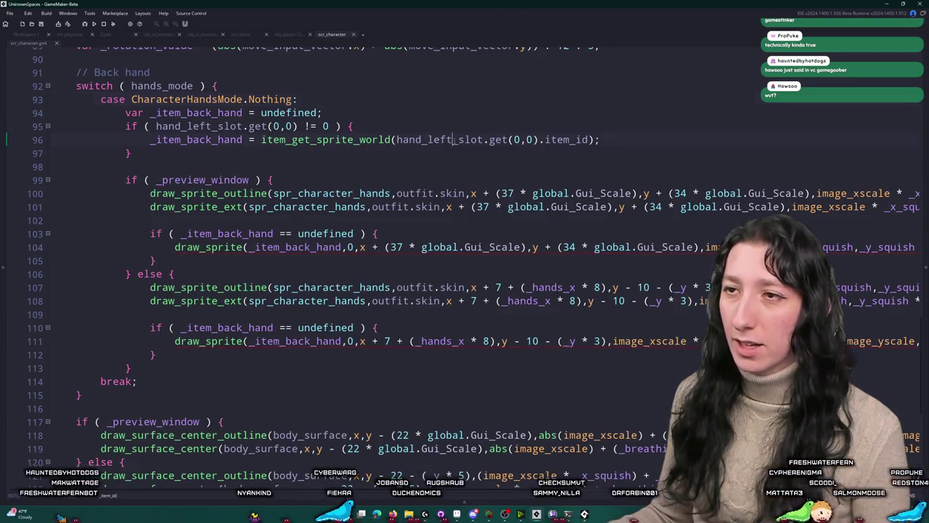
Step: Change line 96 to hand_right_slot and line 130 to hand_left_slot
text(right)
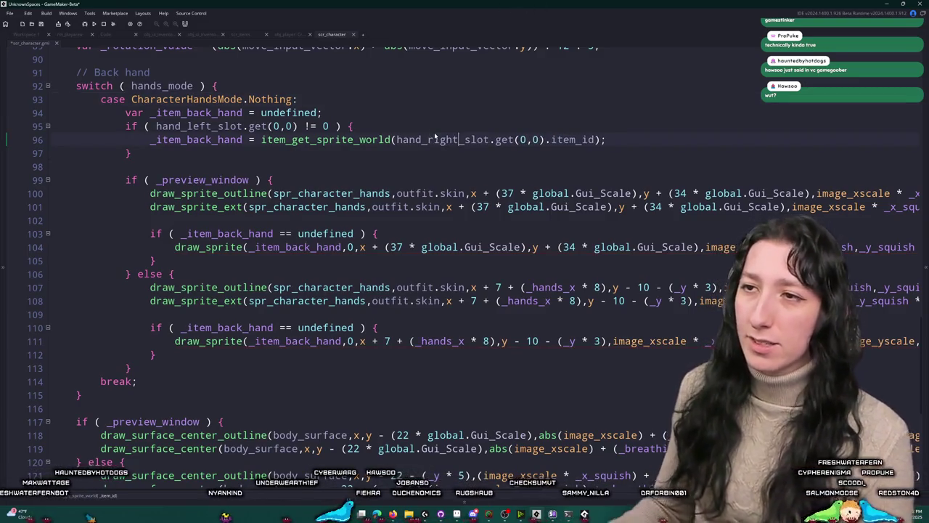
scroll(240, 350, down, 6)
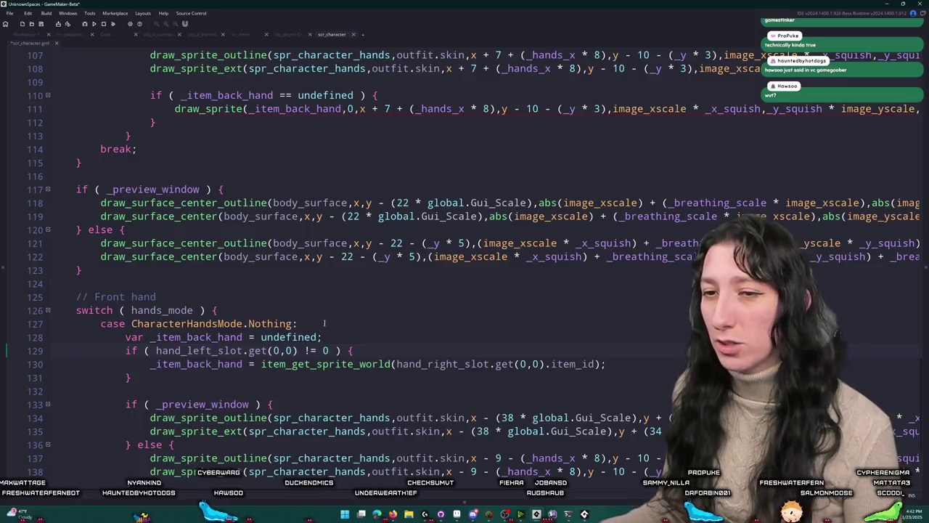
double_click(199, 350)
key(ctrl+c)
double_click(443, 364)
key(ctrl+v)
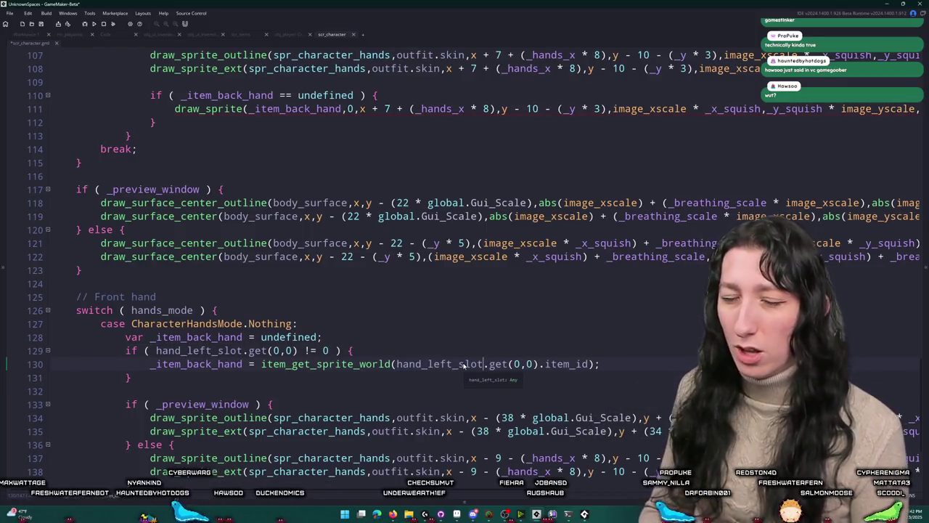
Step: Select the item-drawing if block on lines 103–105 to reuse for the front hand near line 135
scroll(459, 363, up, 9)
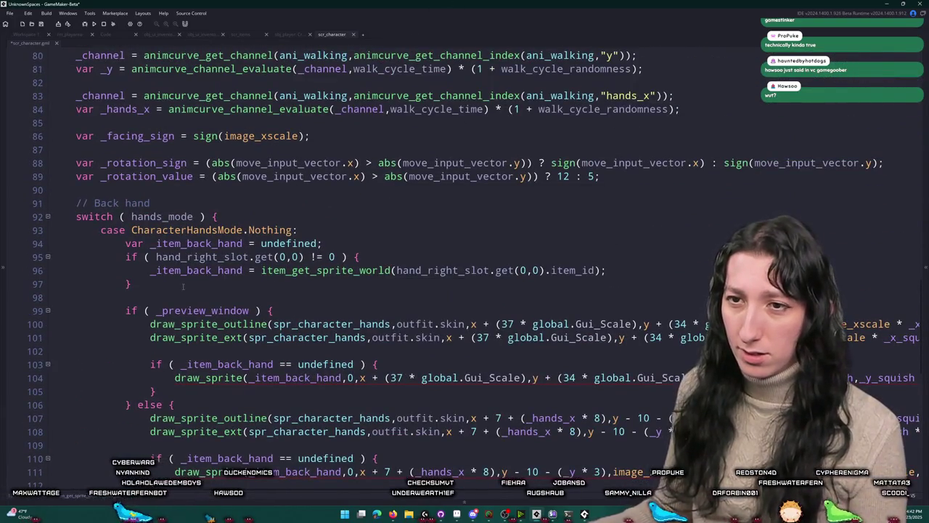
scroll(184, 287, down, 1)
drag(132, 225, 125, 185)
drag(155, 333, 150, 306)
scroll(152, 303, down, 3)
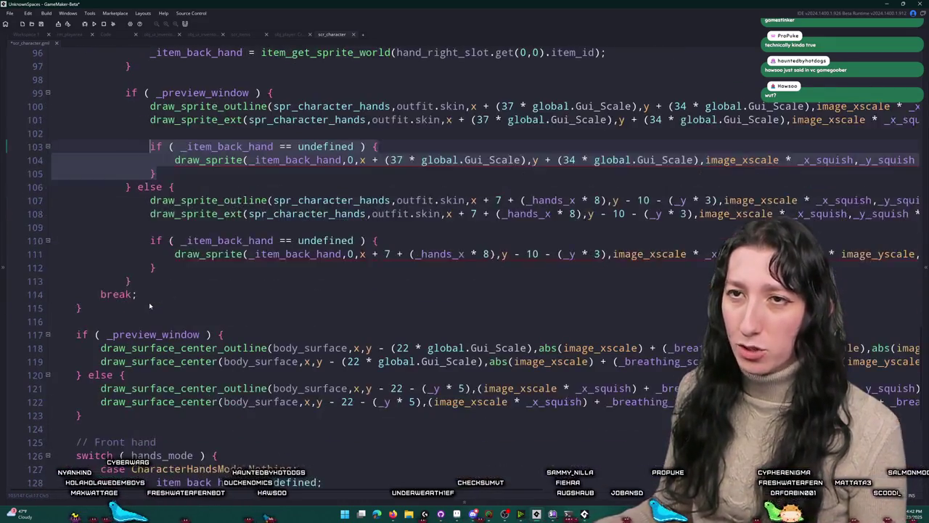
scroll(169, 302, down, 7)
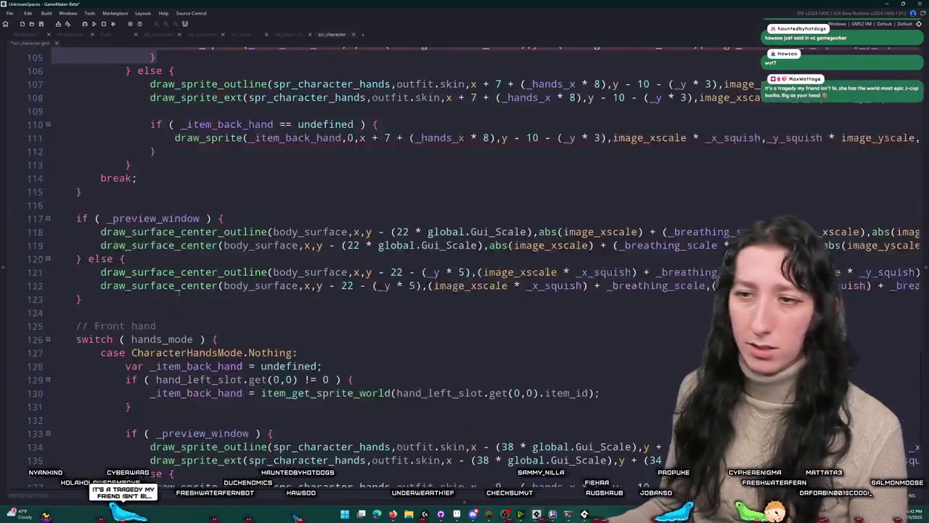
click(677, 290)
Step: Paste the item-drawing block below line 135, switching its back-hand variables to _item_front_hand
key(End)
key(Return)
key(Return)
key(ctrl+v)
drag(249, 319, 219, 320)
text(front_)
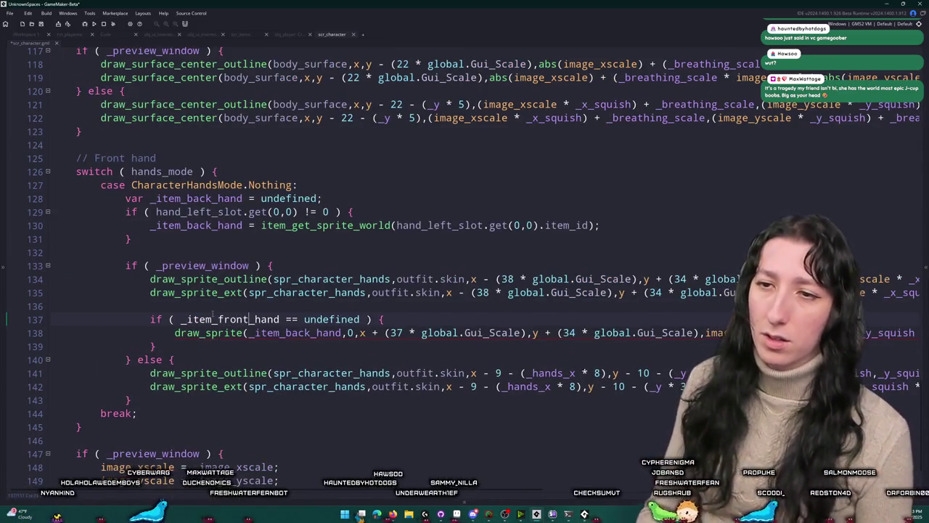
double_click(218, 225)
key(ctrl+v)
double_click(196, 198)
key(ctrl+v)
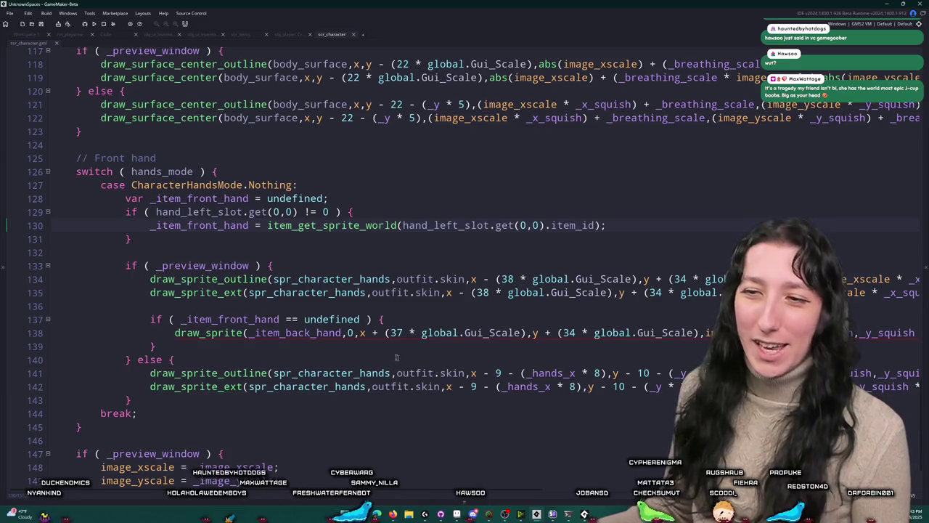
double_click(229, 319)
key(ctrl+c)
double_click(294, 332)
key(ctrl+v)
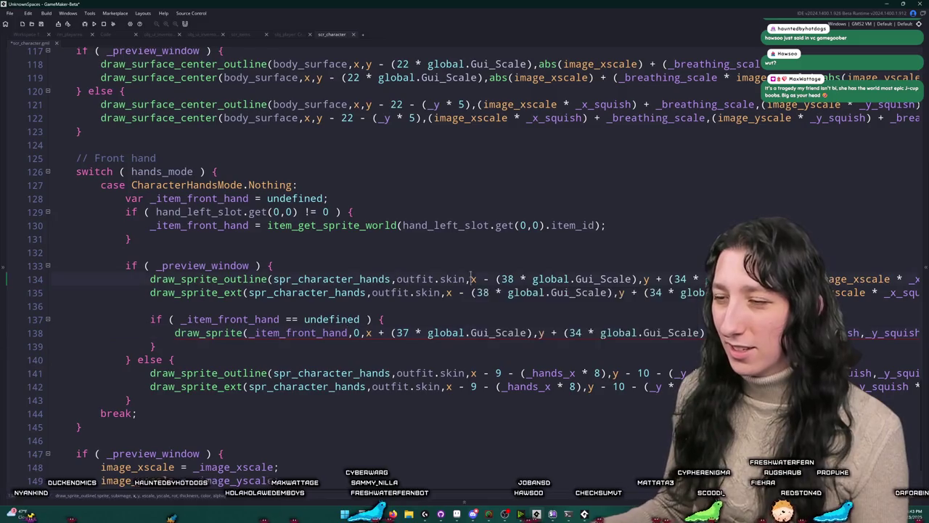
Step: Give line 138 the front hand position arguments copied from line 134
click(516, 278)
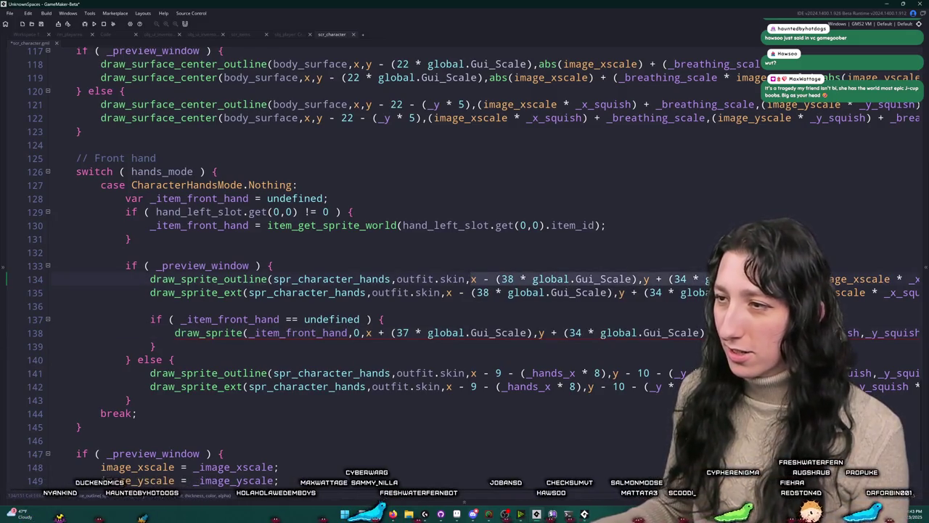
scroll(521, 284, right, 5)
scroll(435, 305, left, 5)
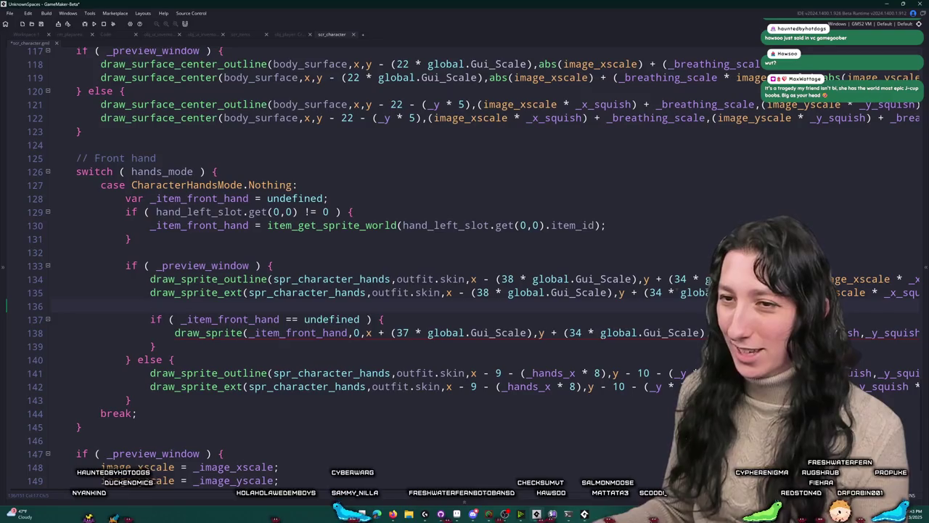
click(446, 293)
mouse_move(446, 293)
mouse_down()
mouse_move(897, 280)
mouse_move(885, 272)
mouse_up()
scroll(885, 271, left, 4)
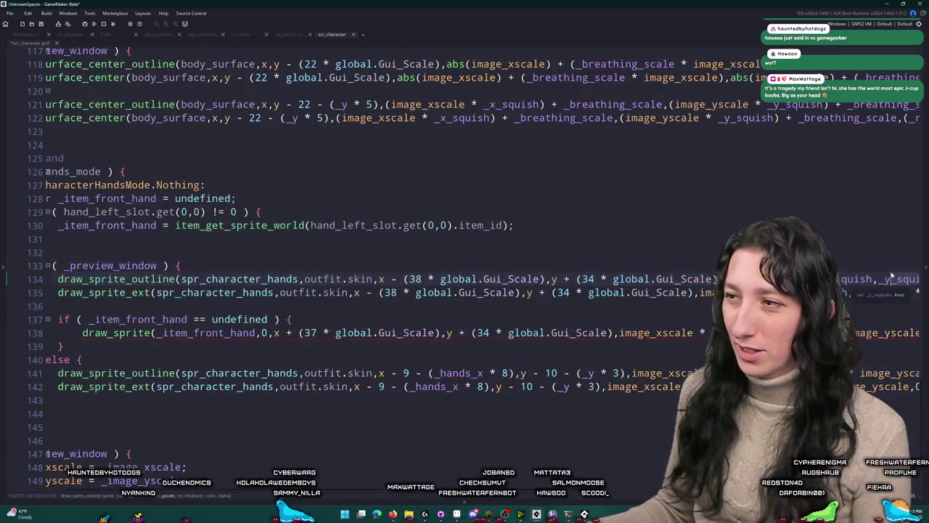
scroll(508, 283, right, 4)
click(565, 278)
scroll(419, 282, left, 5)
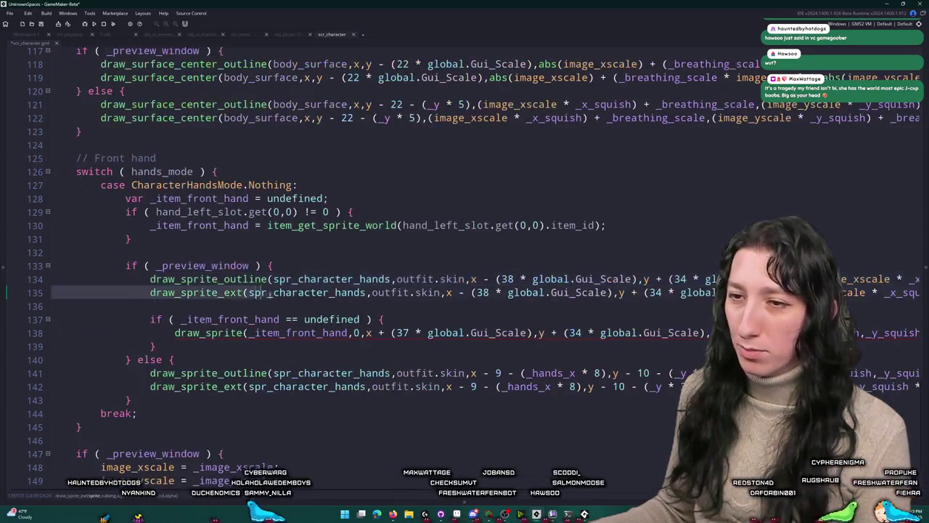
shift+click(473, 279)
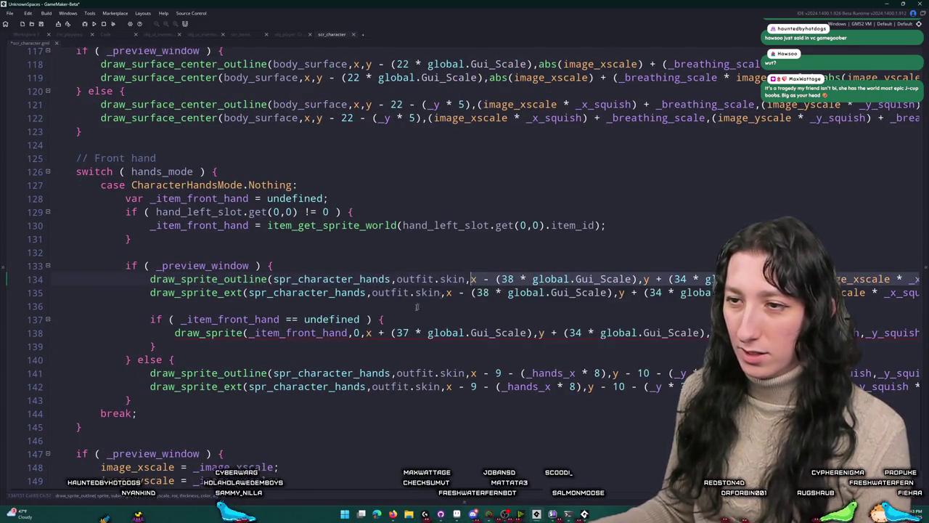
click(668, 332)
key(ctrl+v)
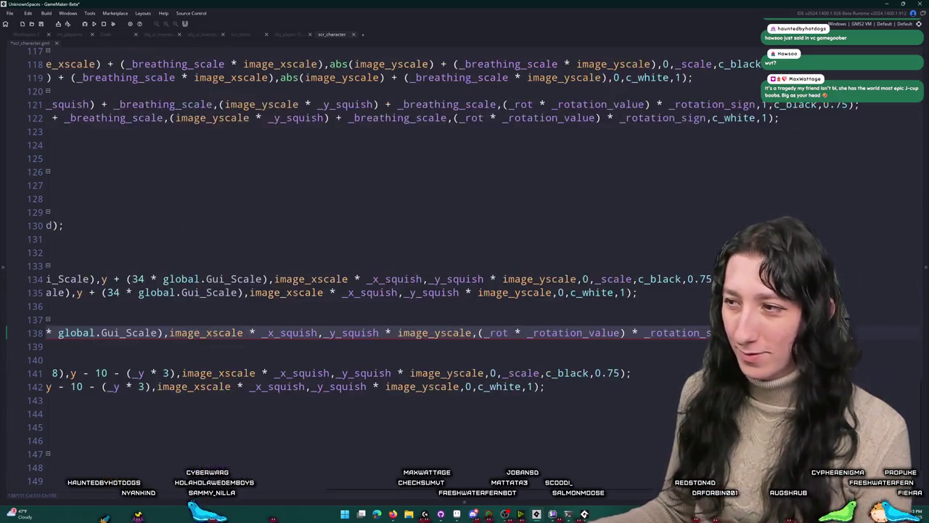
Step: Turn line 138's call into draw_sprite_outline, matching the hand's outline call
click(51, 293)
click(207, 292)
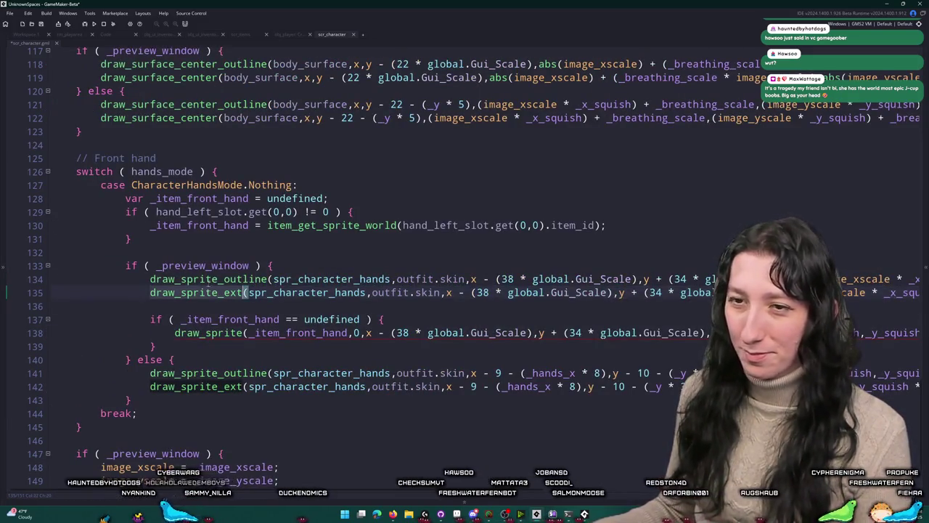
click(270, 279)
click(244, 333)
text(_outline)
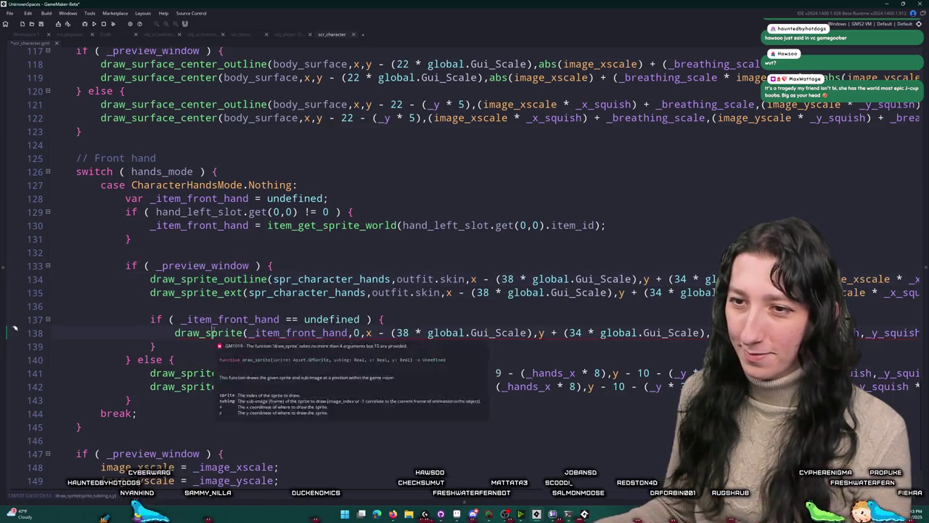
scroll(213, 306, right, 5)
click(182, 293)
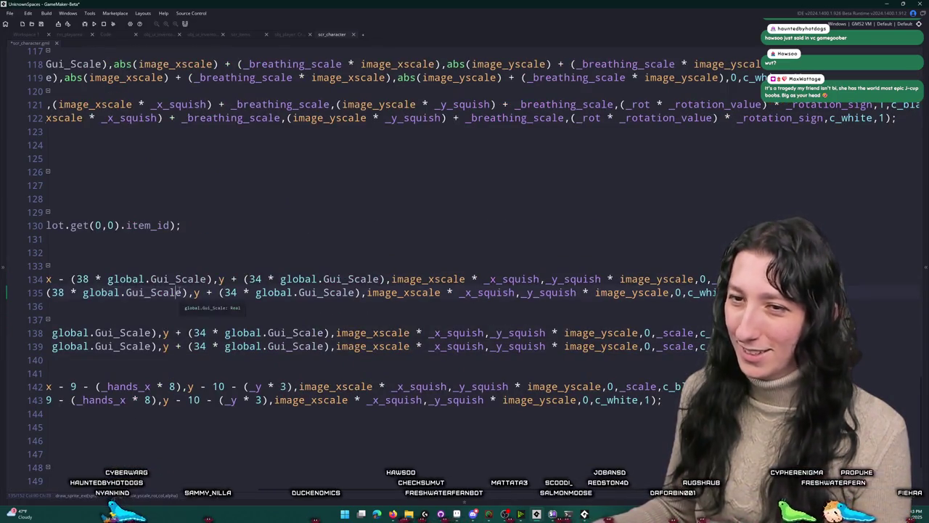
scroll(243, 292, left, 5)
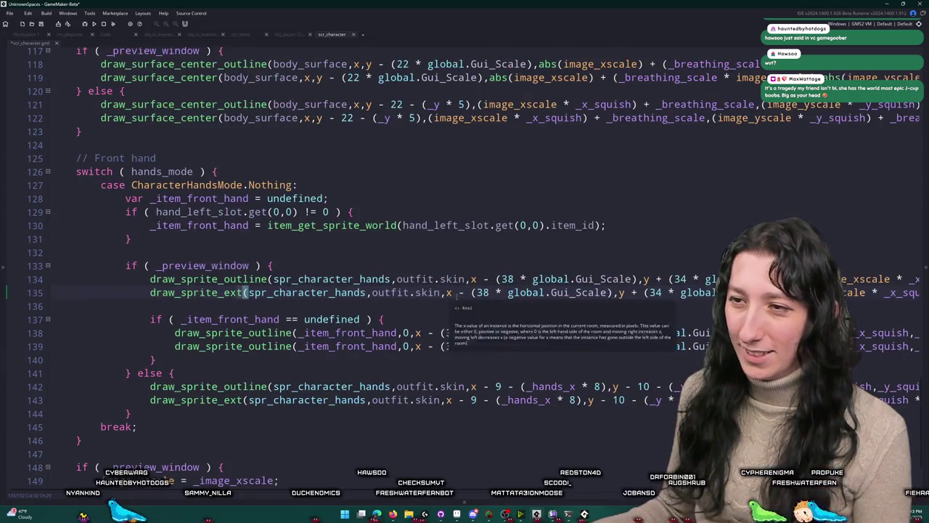
click(445, 293)
scroll(446, 292, right, 4)
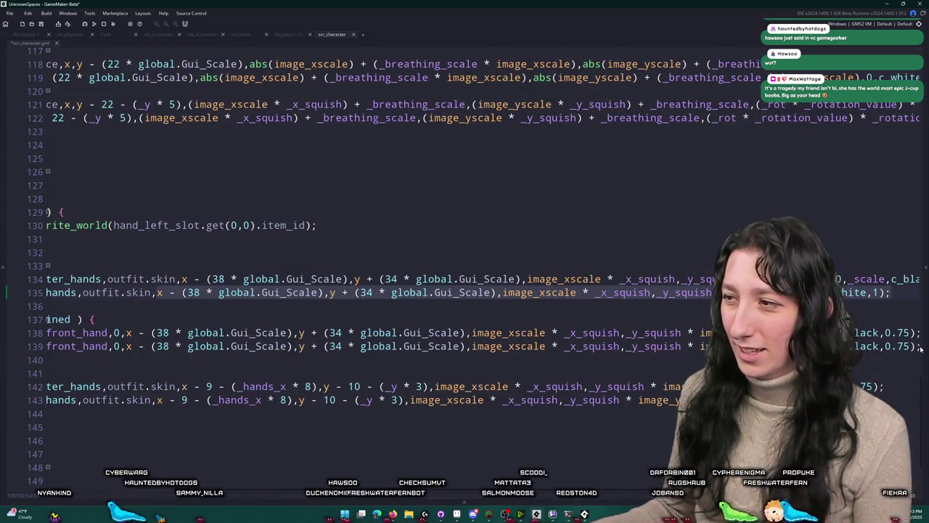
scroll(909, 347, up, 9)
scroll(909, 346, down, 6)
scroll(909, 347, left, 4)
scroll(218, 252, right, 6)
click(218, 252)
scroll(93, 262, left, 6)
scroll(361, 380, down, 5)
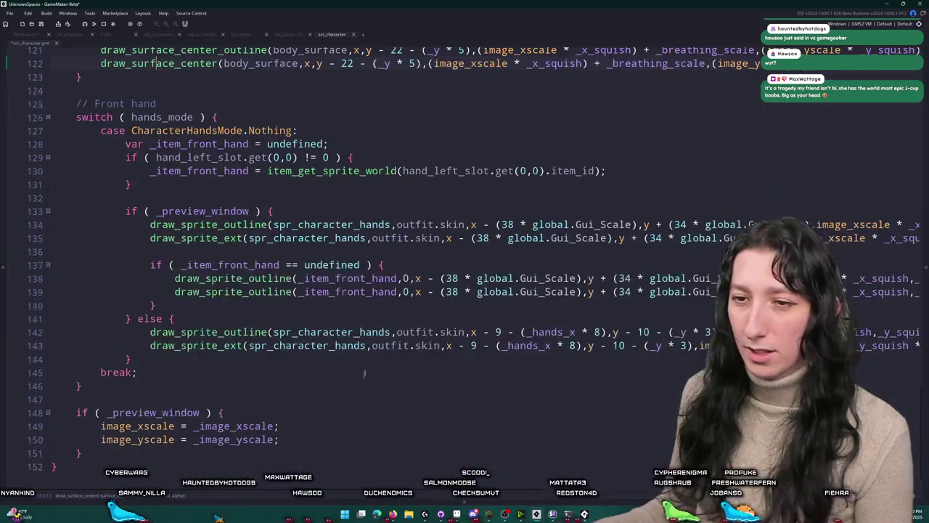
Step: Make line 139 a plain draw_sprite_ext call for the front-hand item
click(294, 291)
scroll(297, 287, right, 4)
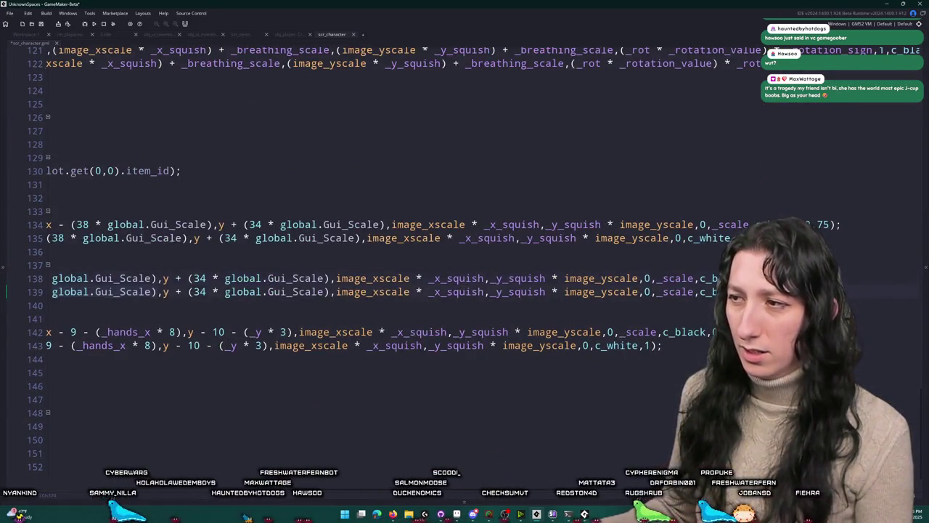
scroll(296, 287, left, 4)
click(404, 291)
scroll(415, 291, right, 4)
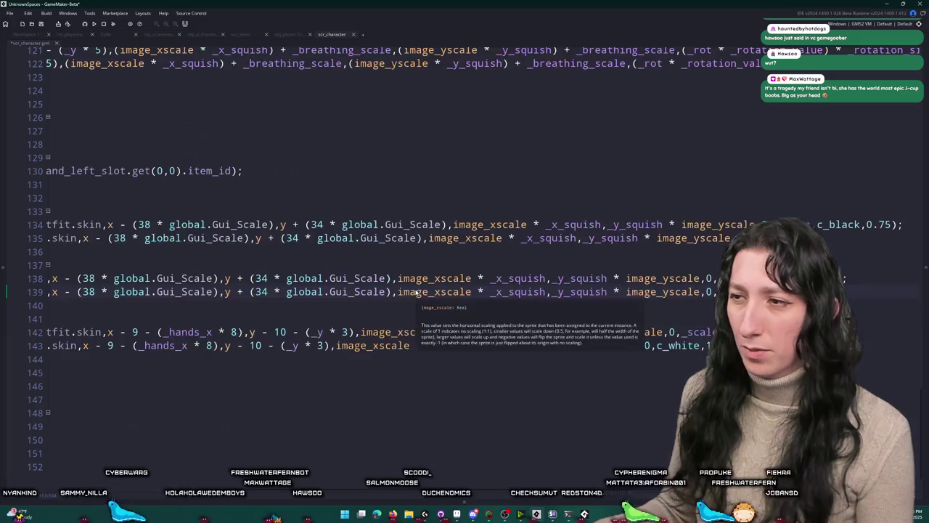
scroll(415, 291, left, 4)
click(294, 291)
mouse_move(246, 298)
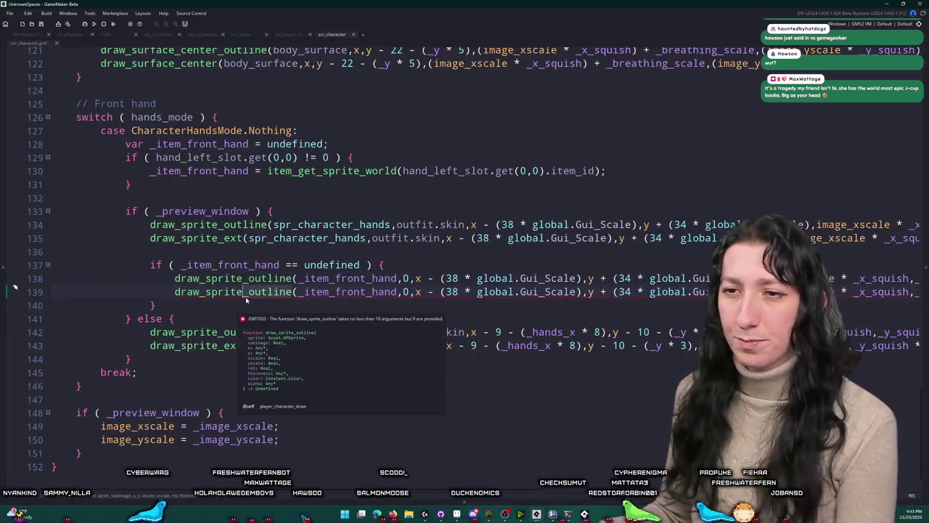
key(BackSpace)
key(BackSpace)
key(BackSpace)
text(ext)
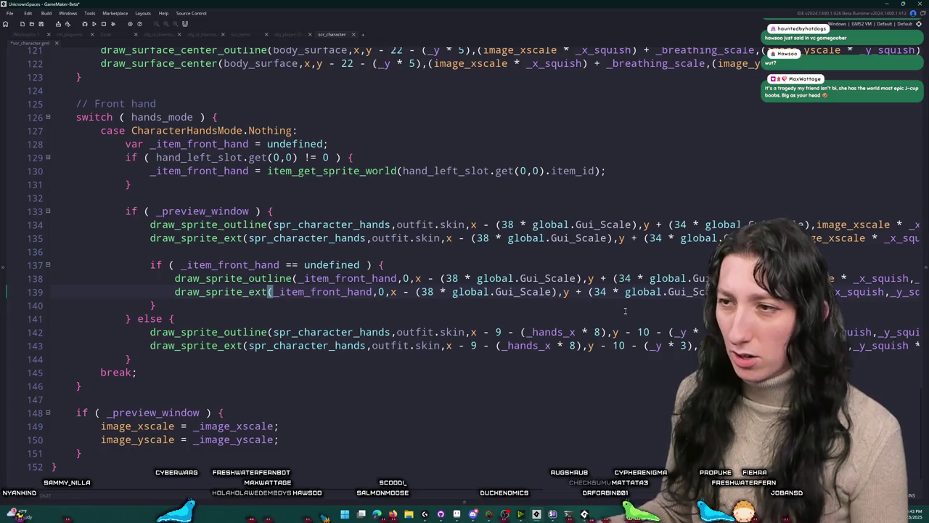
Step: Drop _x_squish and _y_squish from lines 138–139, leaving plain image_xscale, image_yscale
click(884, 291)
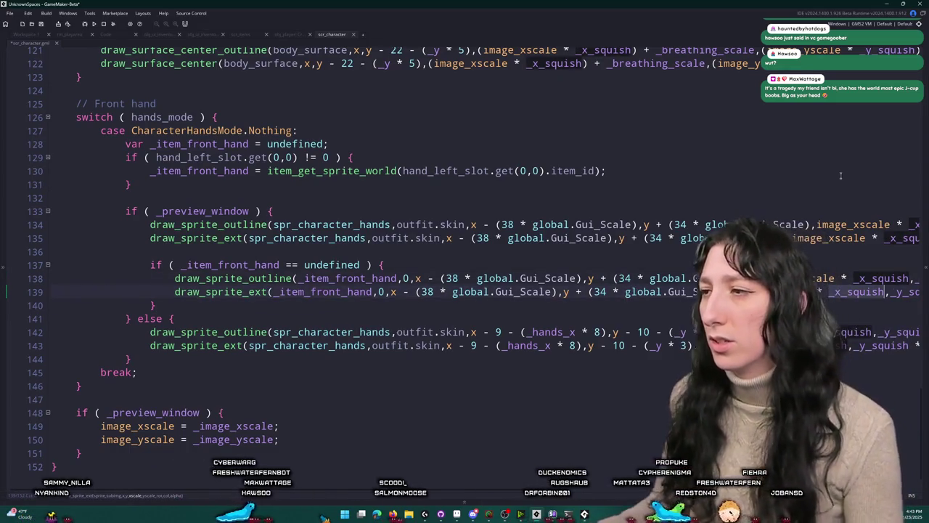
key(ctrl+BackSpace)
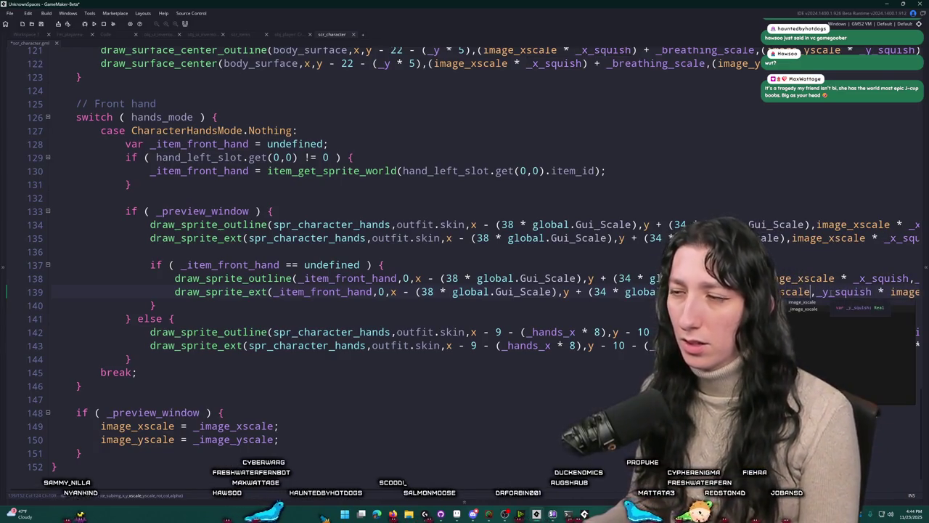
scroll(629, 293, right, 5)
click(628, 291)
key(ctrl+BackSpace)
key(ctrl+BackSpace)
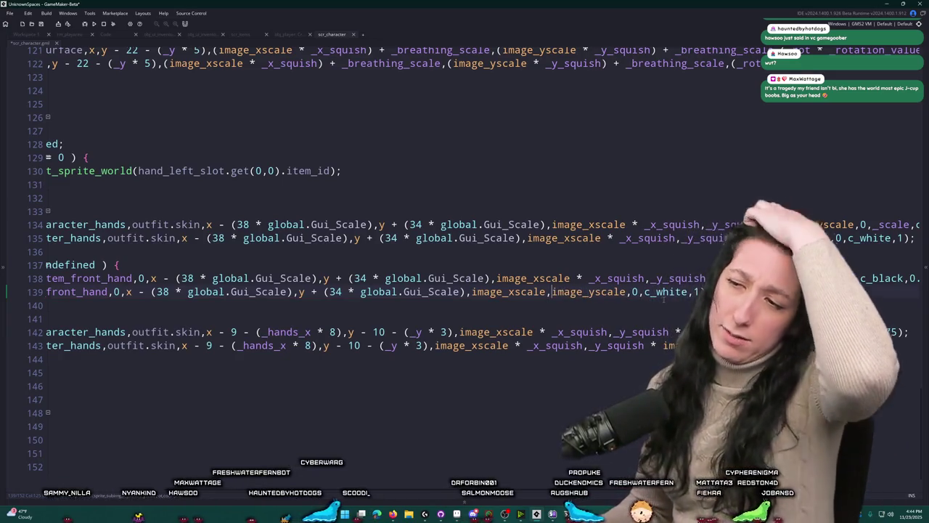
click(618, 278)
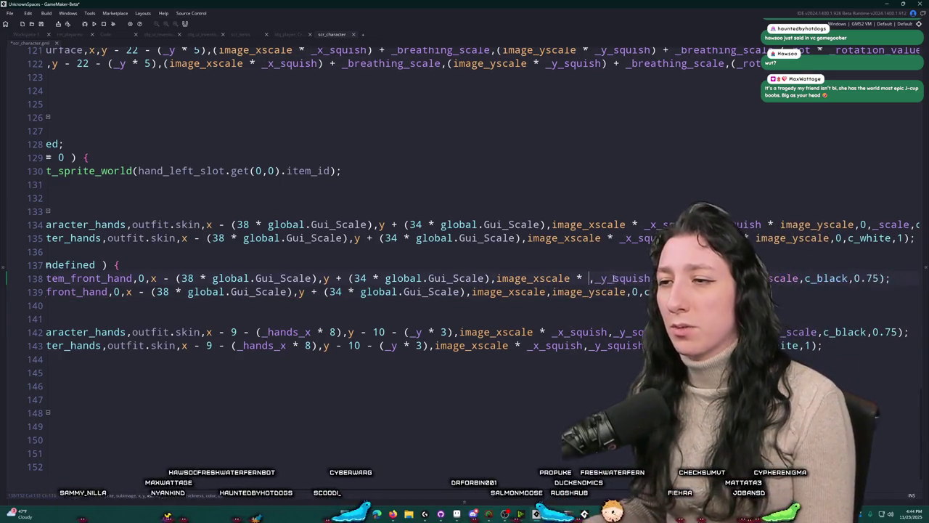
key(ctrl+BackSpace)
key(ctrl+BackSpace)
key(ctrl+BackSpace)
key(Delete)
key(Delete)
key(Delete)
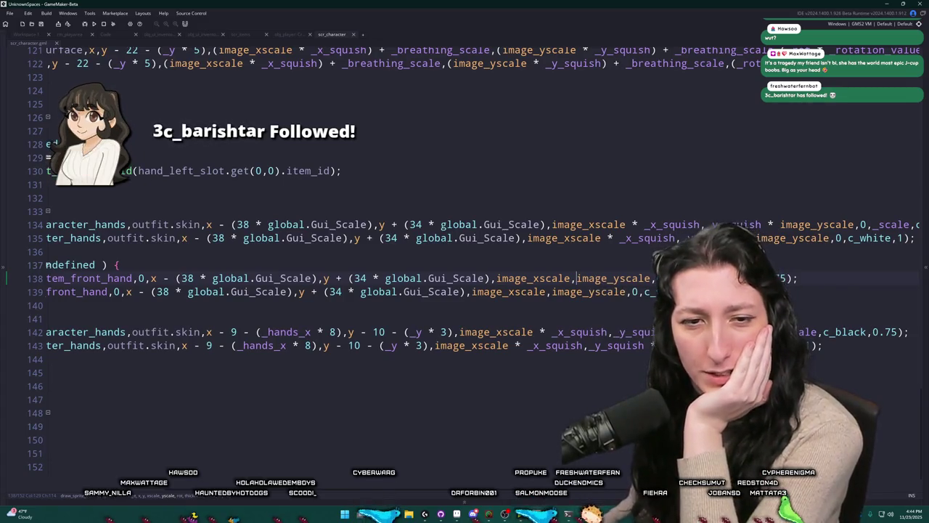
click(657, 291)
key(Home)
key(shift+Up)
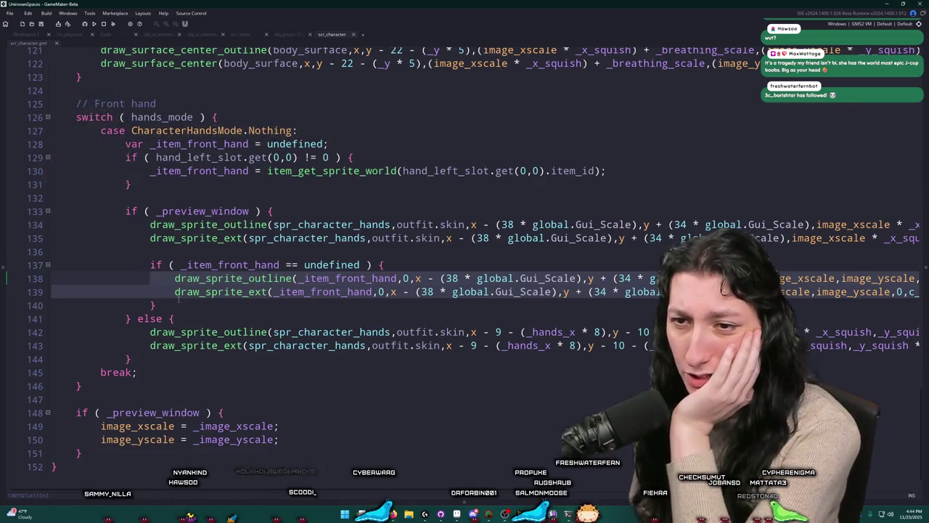
Step: Copy the front-hand item if-block and paste it into the else branch after line 143
drag(157, 306, 145, 267)
right_click(171, 265)
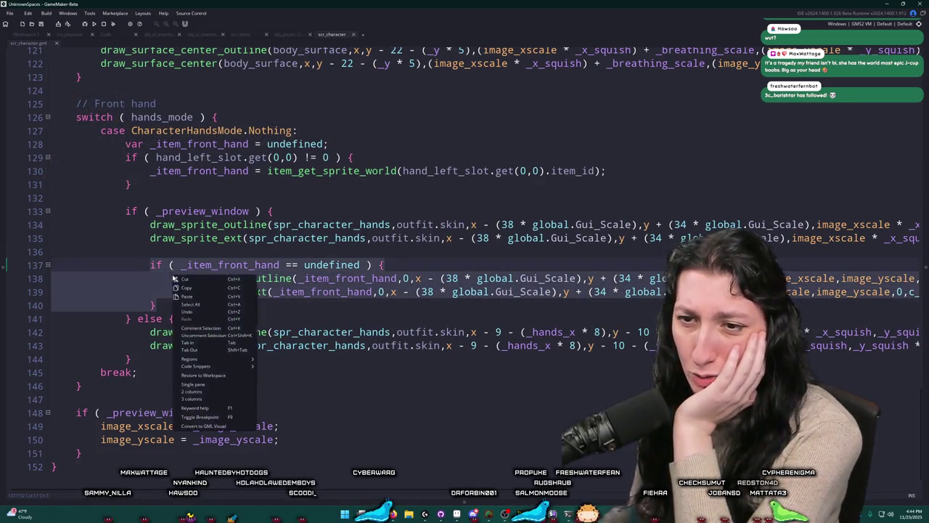
click(196, 290)
click(910, 346)
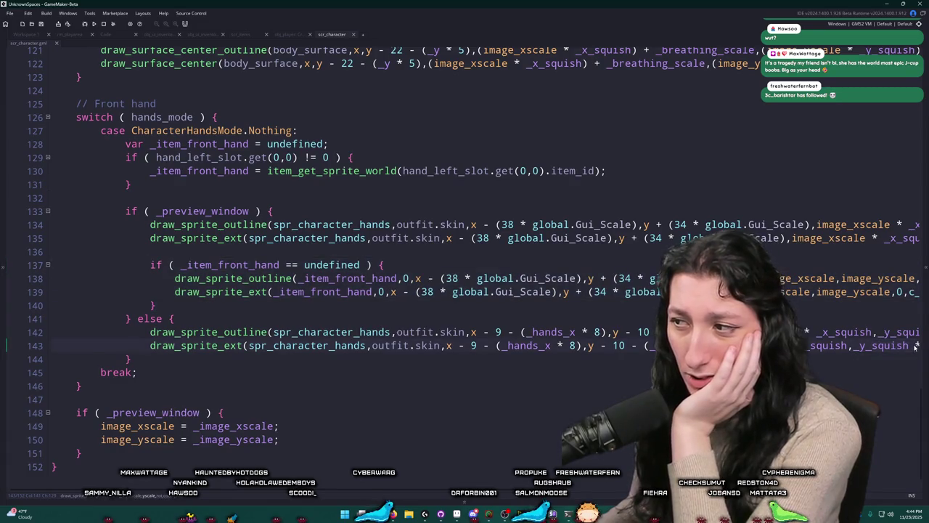
key(End)
key(Return)
key(Return)
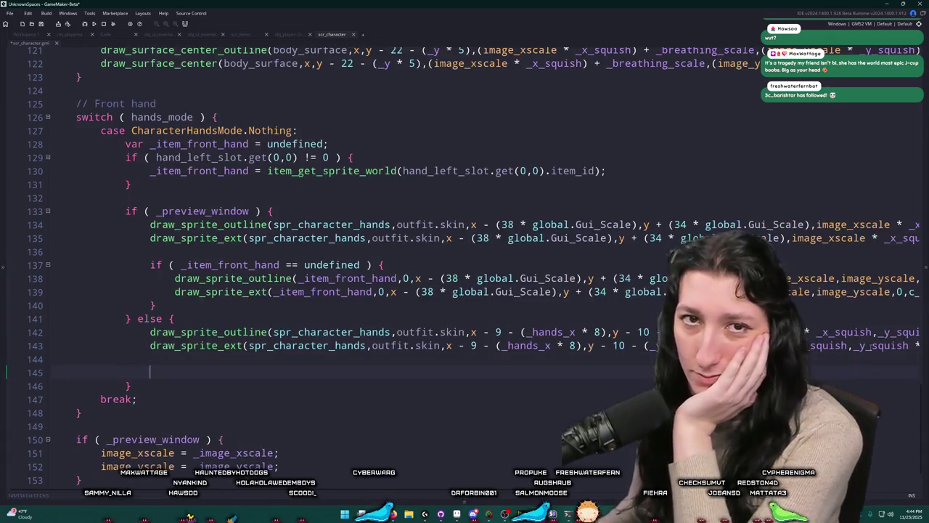
right_click(219, 371)
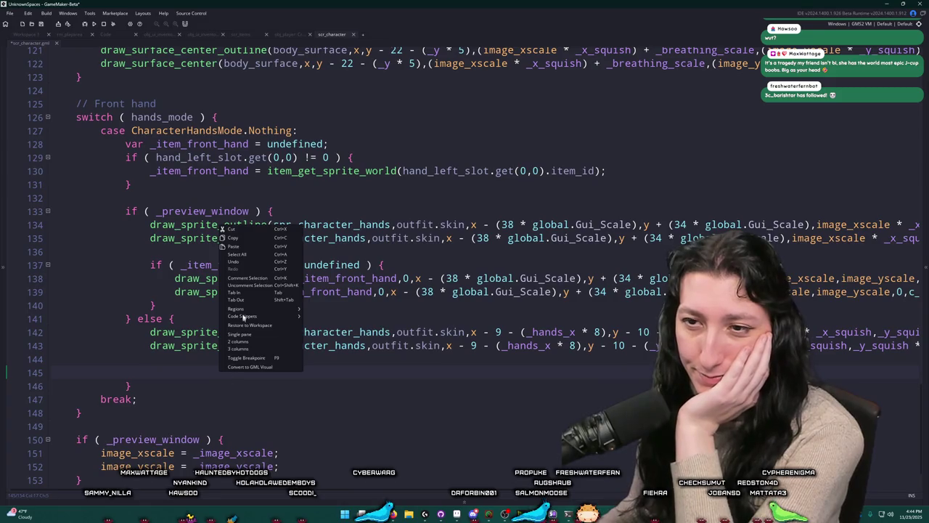
click(248, 248)
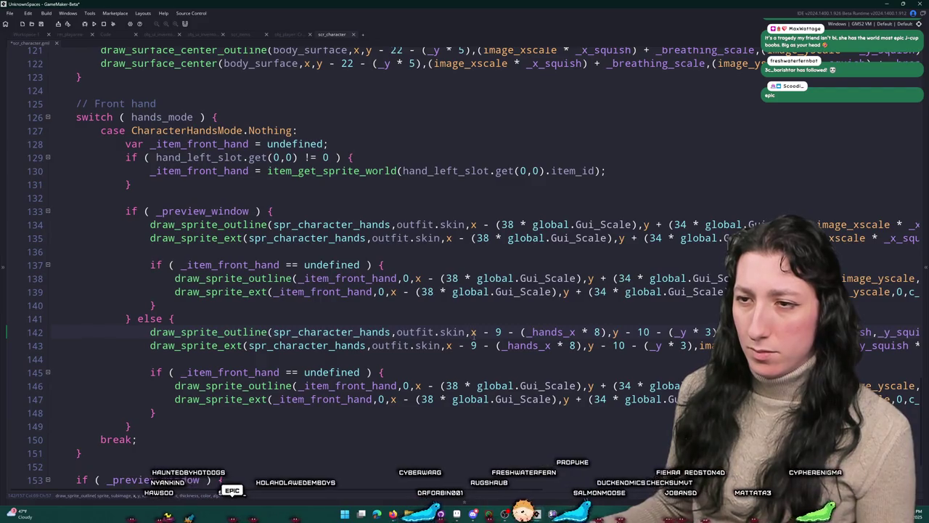
Step: Put the in-game hand coordinates from line 142 into line 146's draw call
mouse_move(470, 332)
mouse_down()
mouse_move(581, 345)
mouse_move(861, 332)
mouse_up()
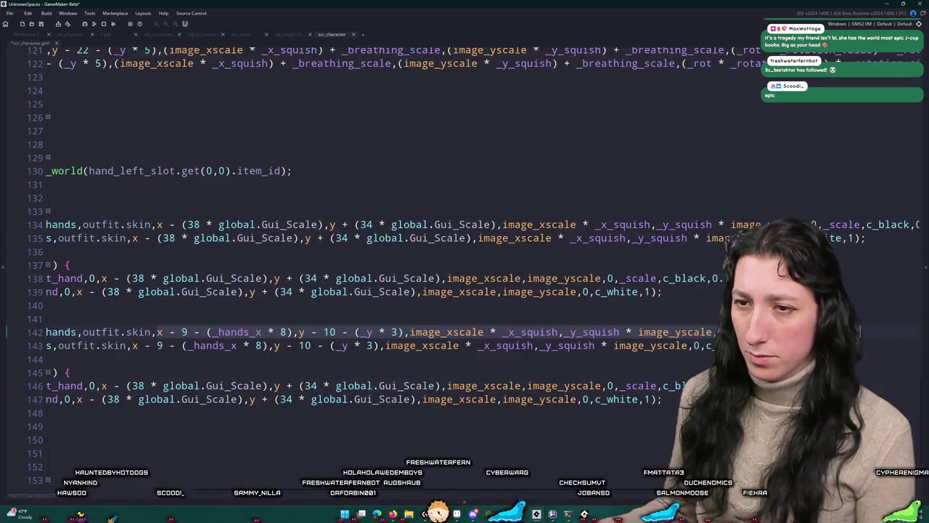
click(98, 385)
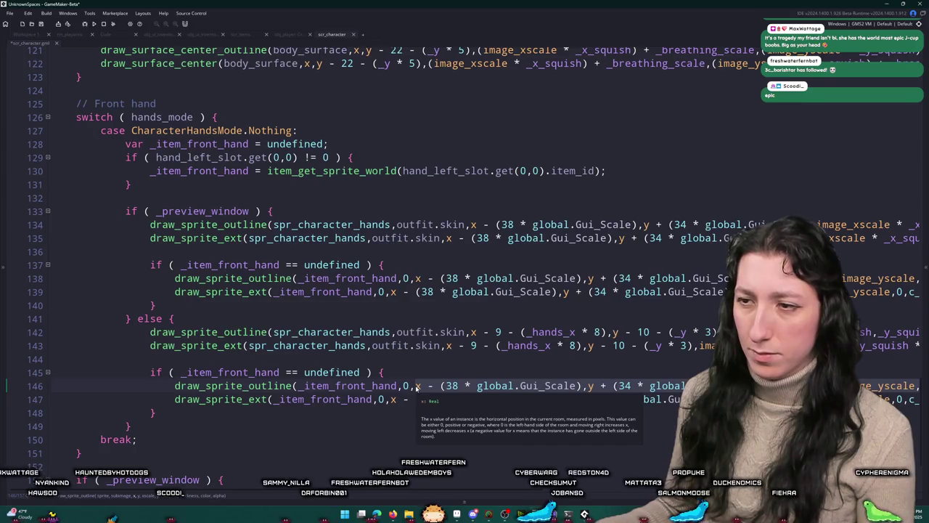
key(ctrl+v)
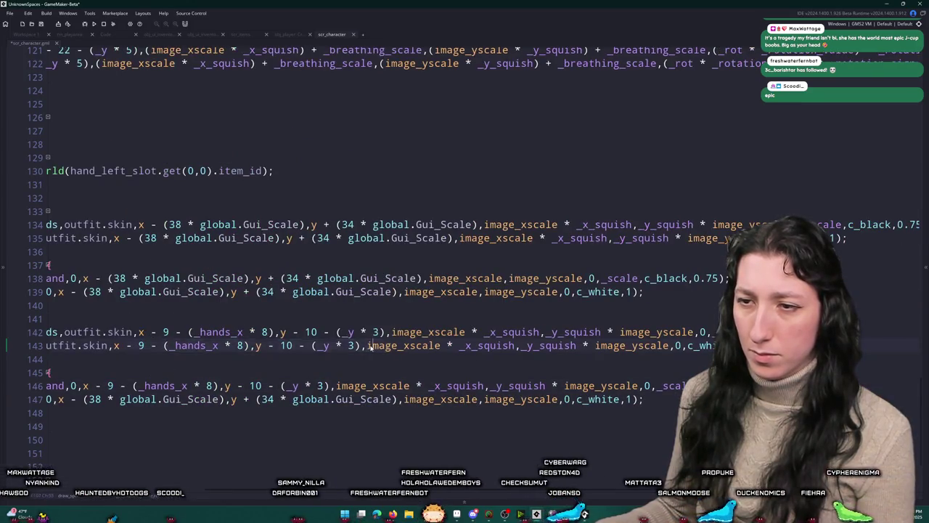
click(334, 345)
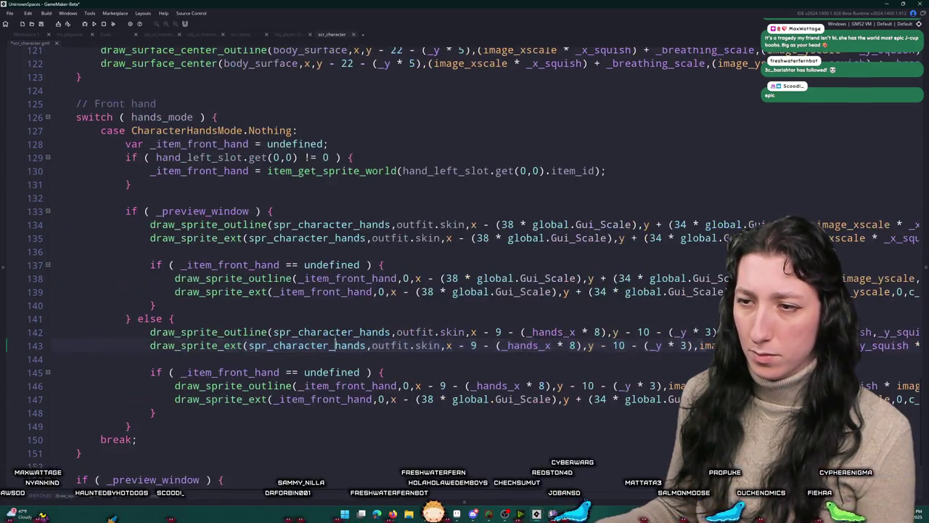
click(423, 386)
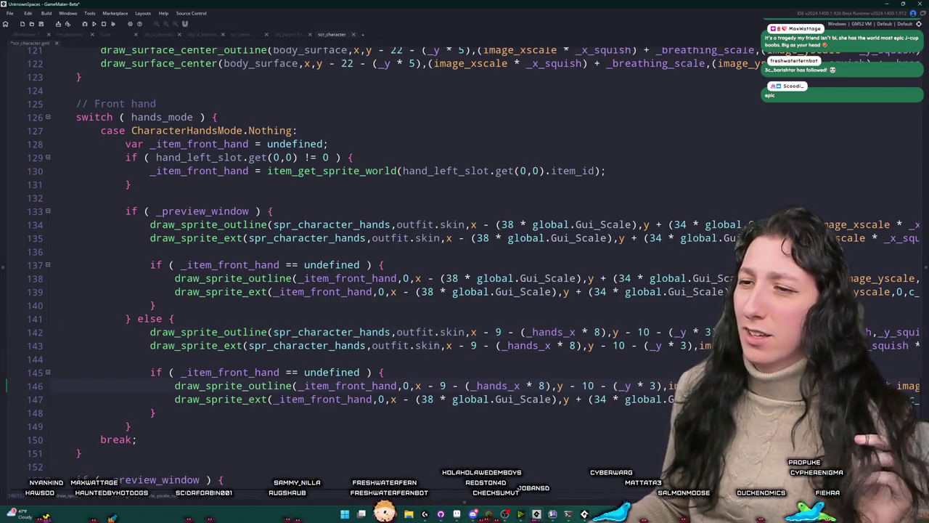
Step: Give line 147 line 143's coordinates and strip the squish factors from lines 146–147
click(445, 346)
drag(459, 346, 922, 346)
mouse_move(628, 400)
mouse_down()
mouse_move(45, 399)
mouse_move(387, 410)
mouse_up()
key(ctrl+v)
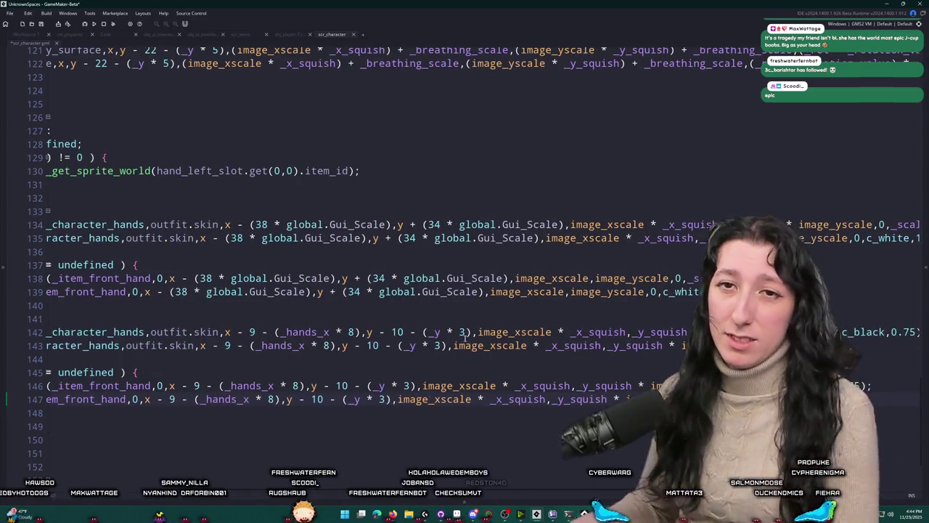
key(Delete)
key(Delete)
key(Delete)
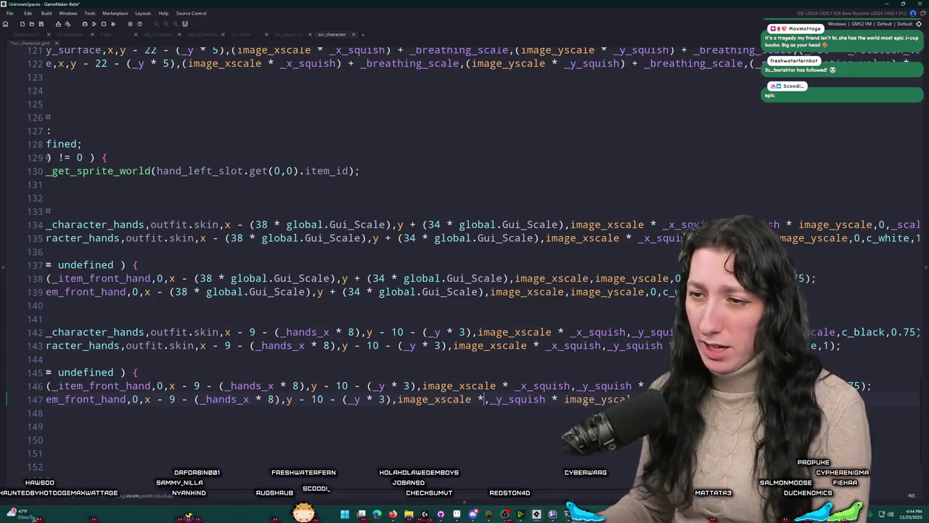
key(BackSpace)
key(BackSpace)
key(BackSpace)
key(Right)
key(Delete)
key(Delete)
key(Delete)
key(Delete)
key(Delete)
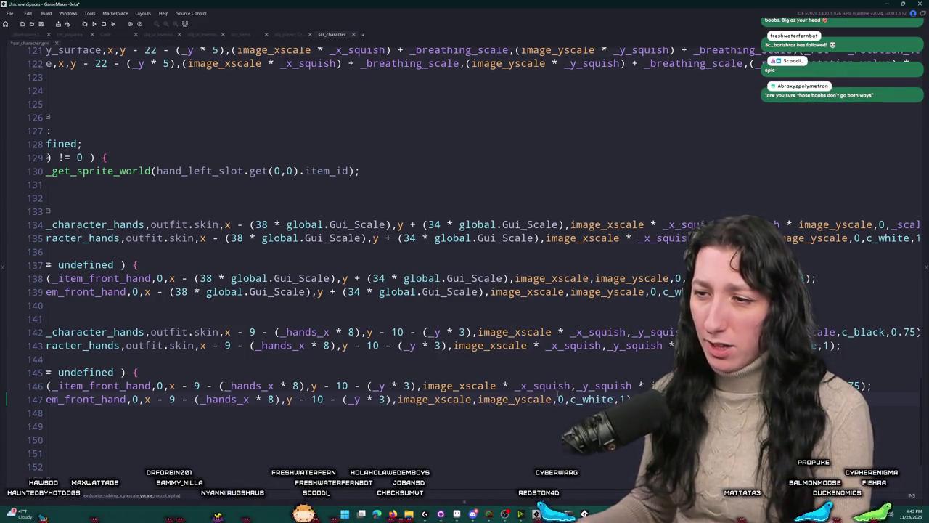
click(594, 386)
key(BackSpace)
key(BackSpace)
key(BackSpace)
key(Delete)
key(Delete)
key(Delete)
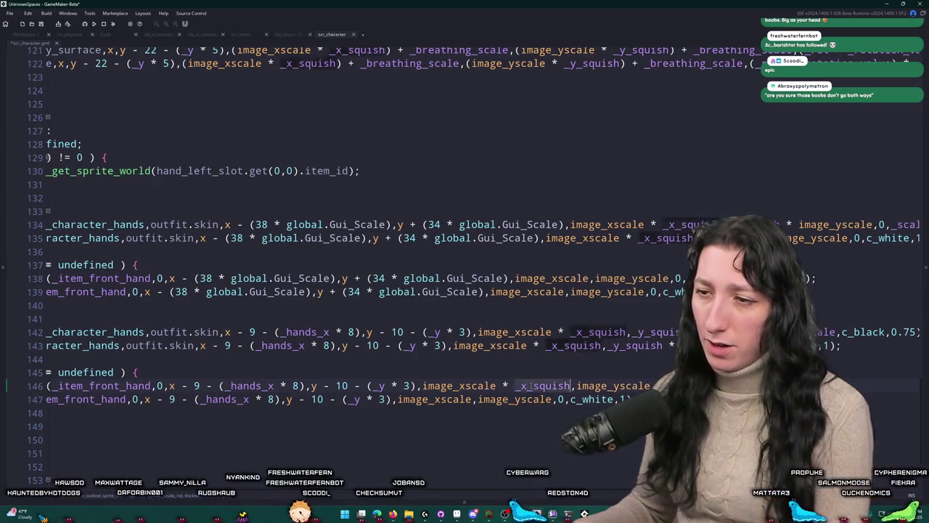
key(BackSpace)
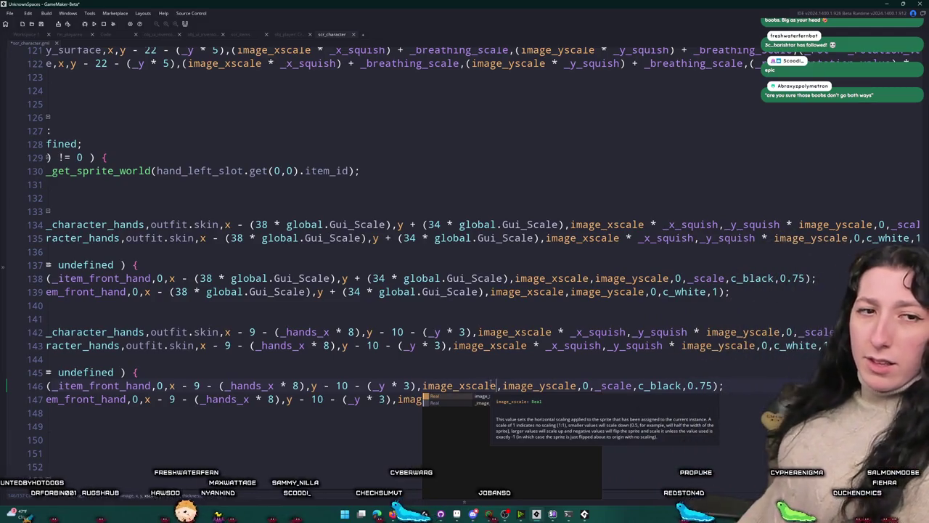
click(632, 398)
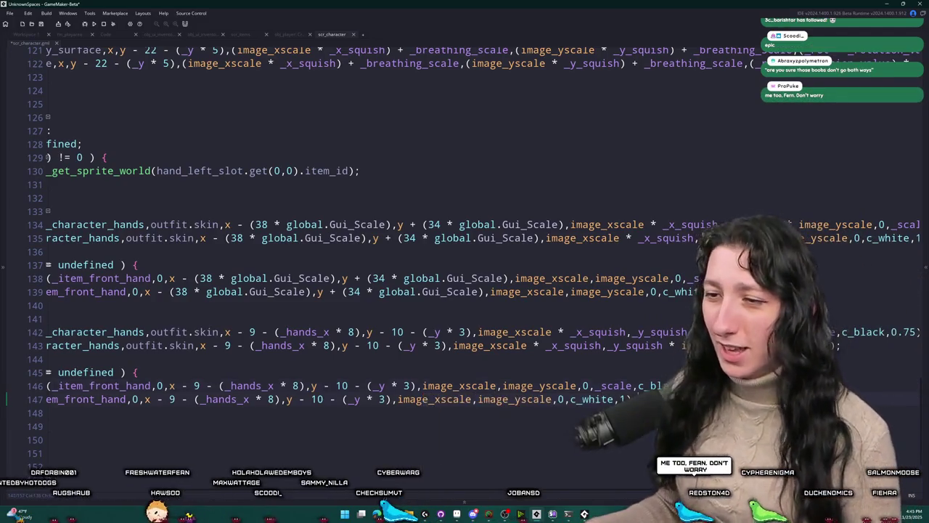
click(559, 413)
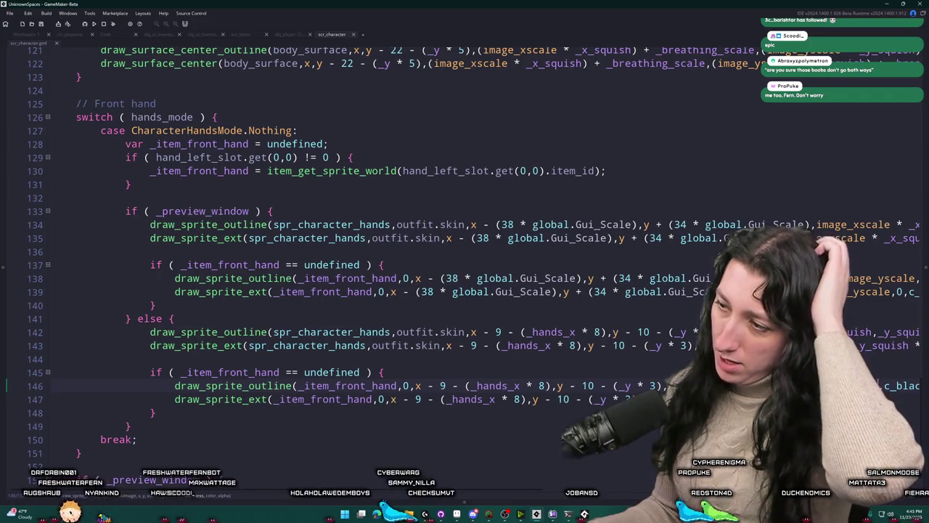
Step: Duplicate line 104's draw_sprite(_item_back_hand,…) line in the back-hand item check
scroll(464, 255, up, 2)
scroll(465, 254, down, 2)
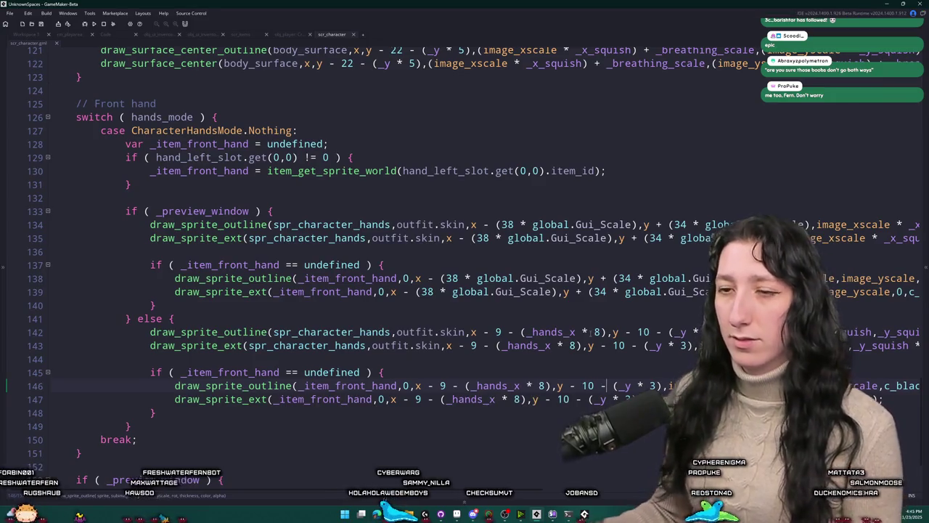
scroll(580, 322, up, 2)
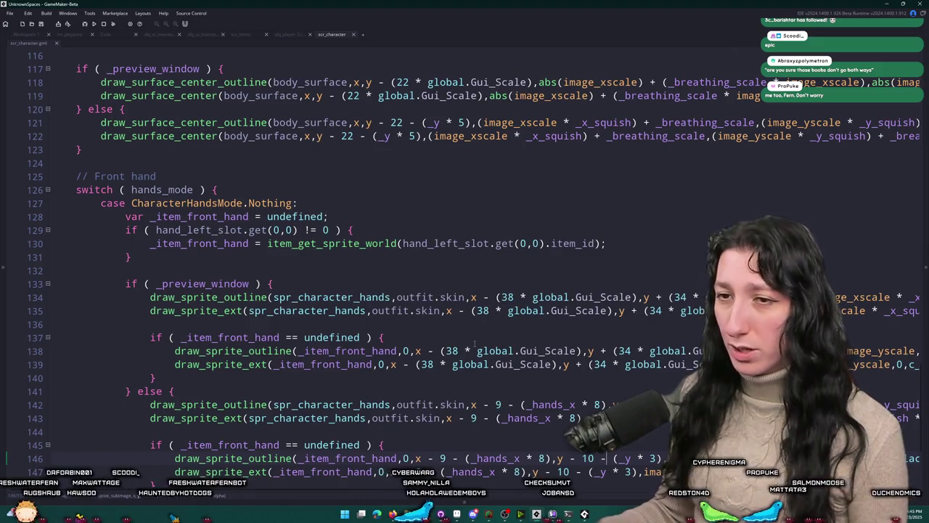
scroll(476, 286, down, 2)
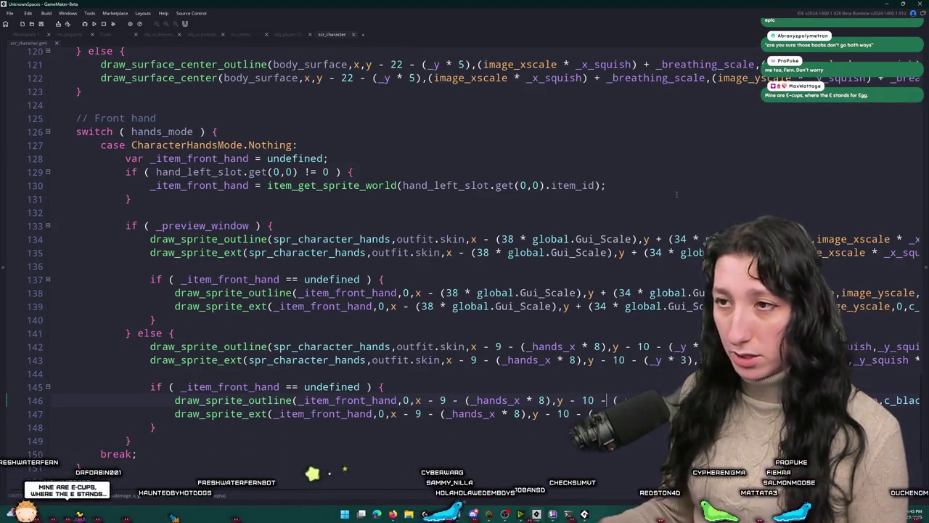
scroll(677, 193, up, 6)
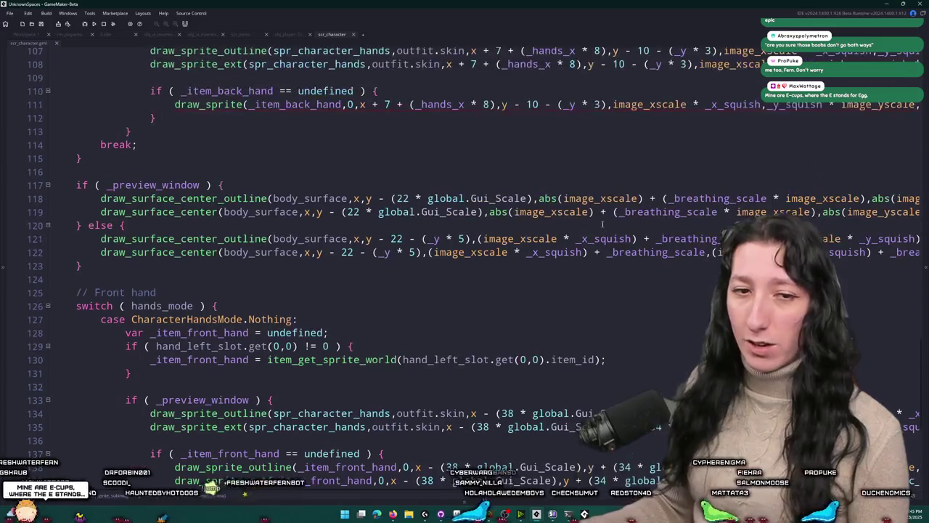
scroll(603, 225, up, 6)
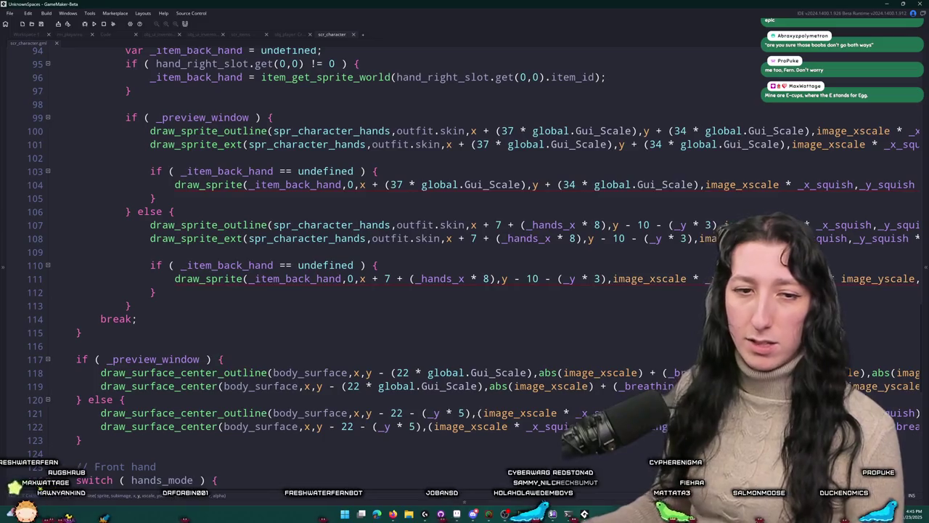
scroll(457, 223, up, 2)
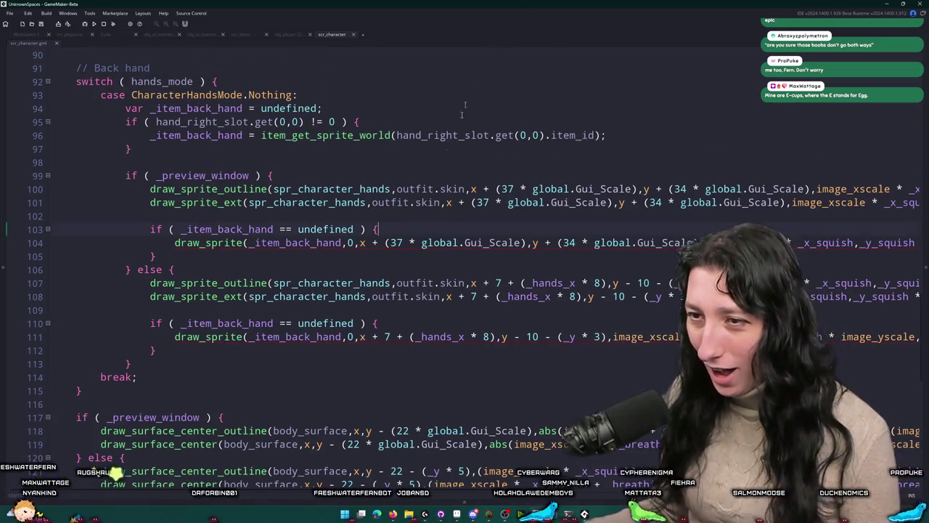
click(242, 230)
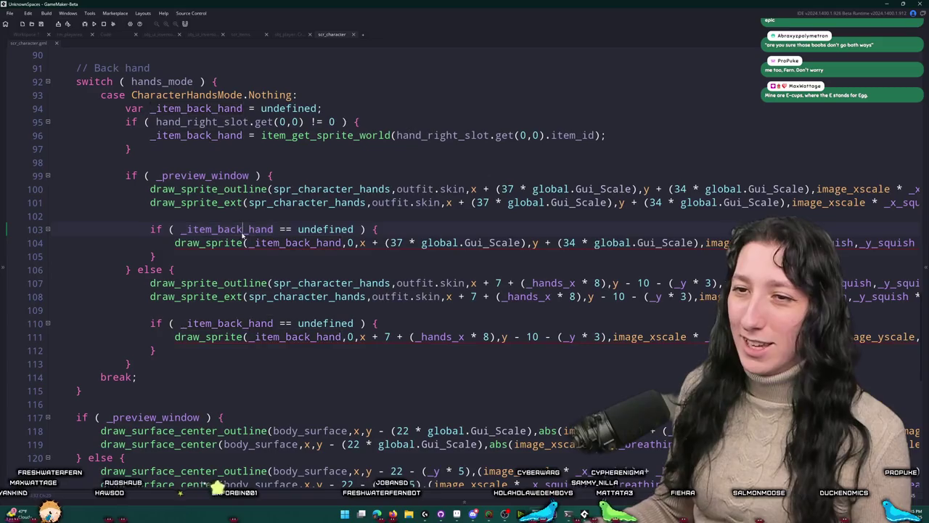
click(421, 242)
key(ctrl+d)
Step: Review the end of line 143, then select line 100's rotation expression
scroll(681, 254, right, 5)
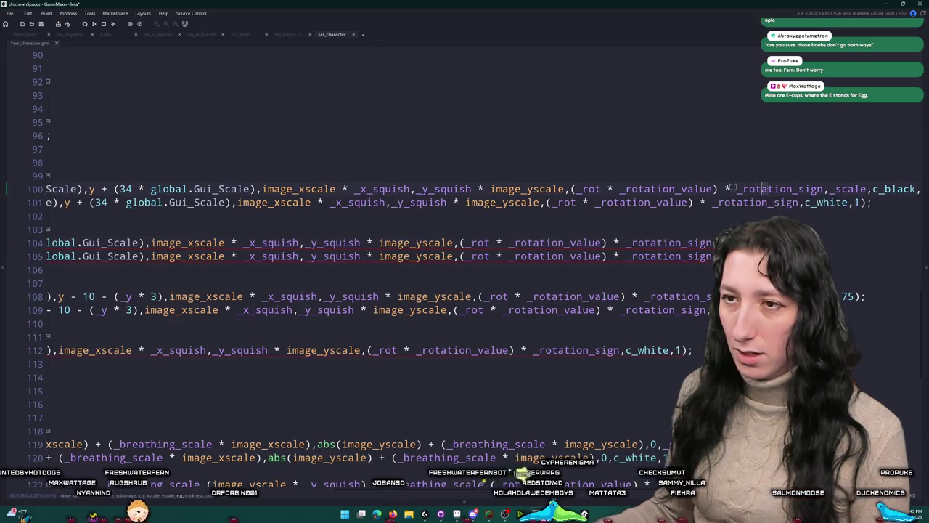
scroll(757, 187, left, 5)
scroll(439, 255, down, 5)
scroll(439, 256, up, 3)
scroll(444, 183, down, 7)
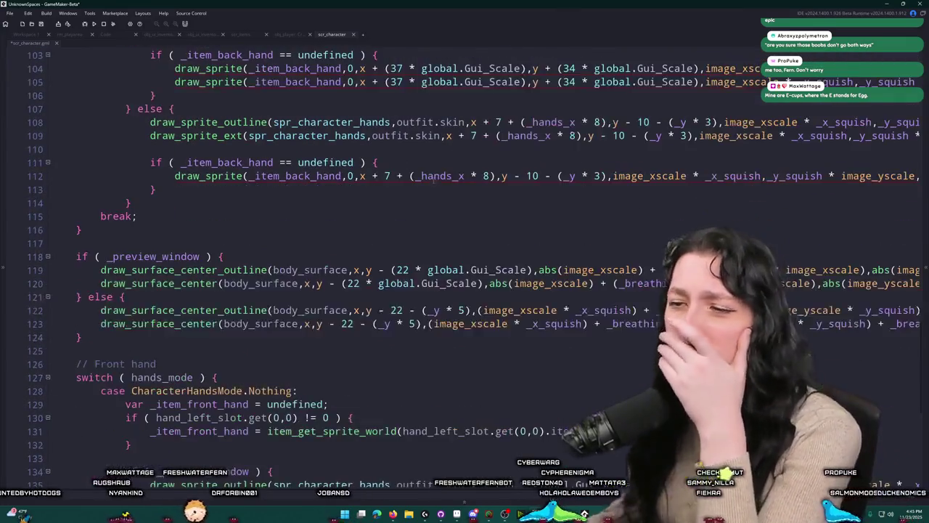
click(435, 403)
key(End)
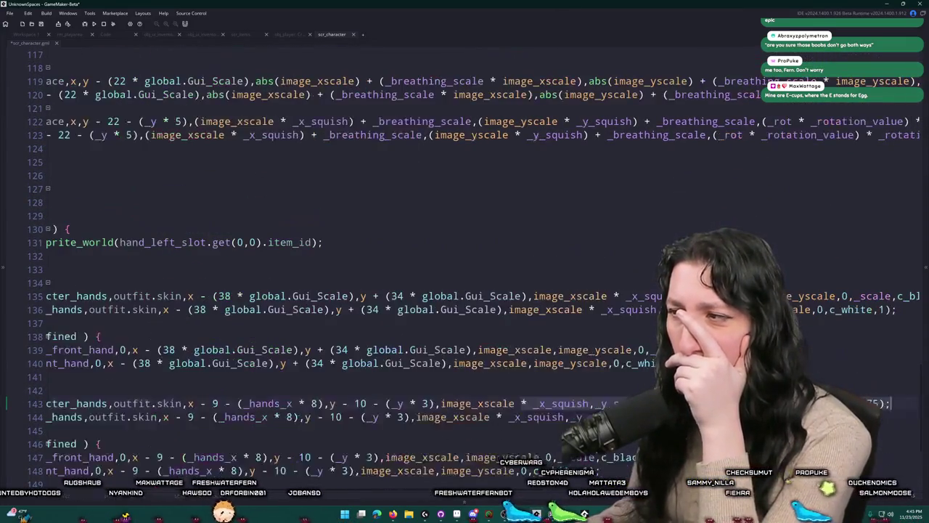
mouse_move(46, 323)
mouse_down()
mouse_move(51, 228)
mouse_move(87, 256)
mouse_move(135, 255)
mouse_up()
scroll(135, 255, right, 5)
scroll(135, 256, up, 7)
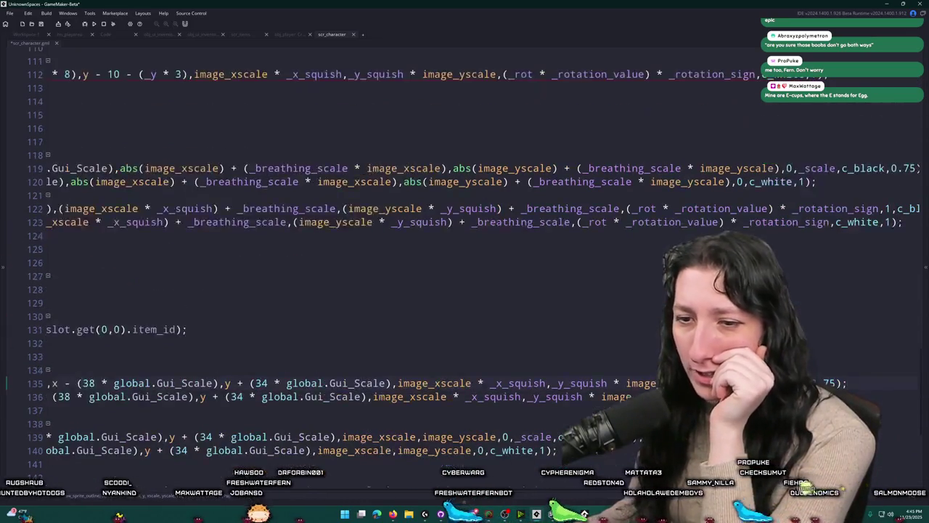
scroll(857, 159, up, 2)
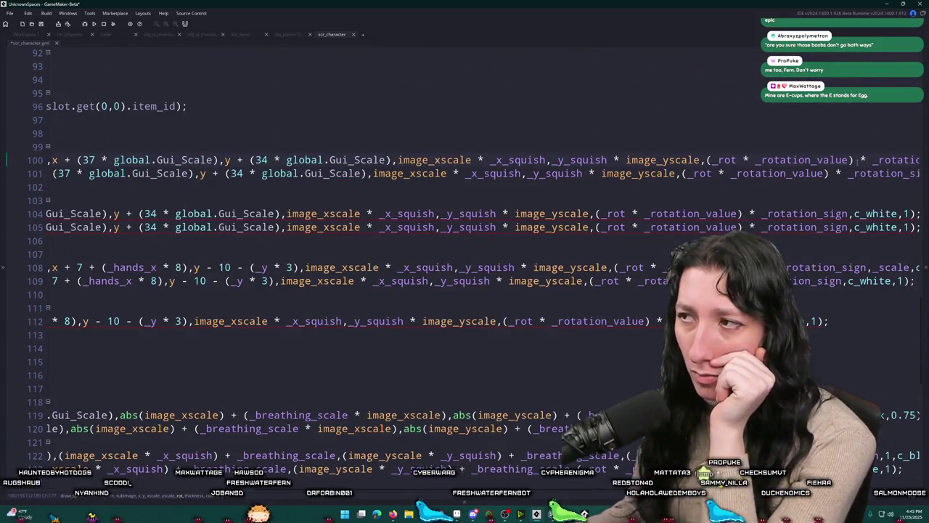
click(708, 160)
mouse_move(708, 160)
mouse_down()
mouse_move(912, 163)
mouse_move(797, 174)
mouse_move(744, 165)
mouse_up()
Step: Replace the rotation expressions on lines 100, 101 and 105 with 0
text(0,)
key(Down)
key(Home)
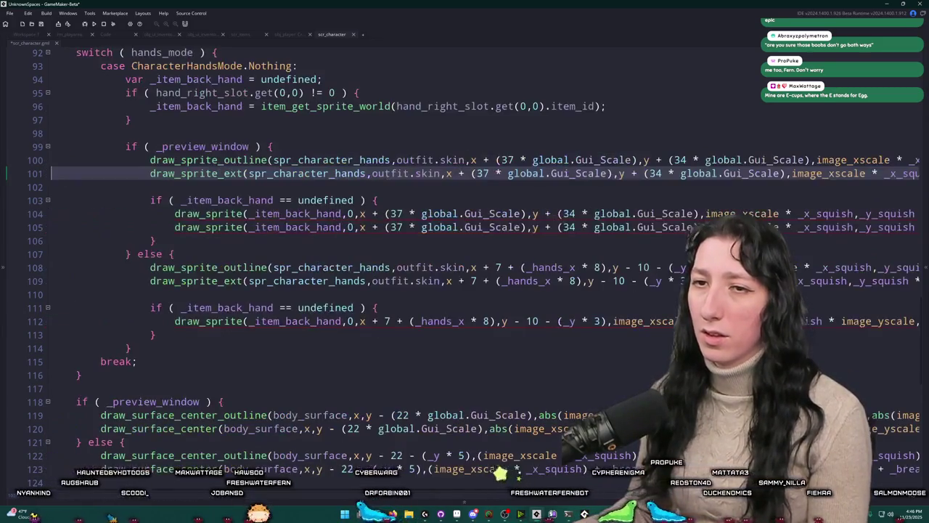
key(End)
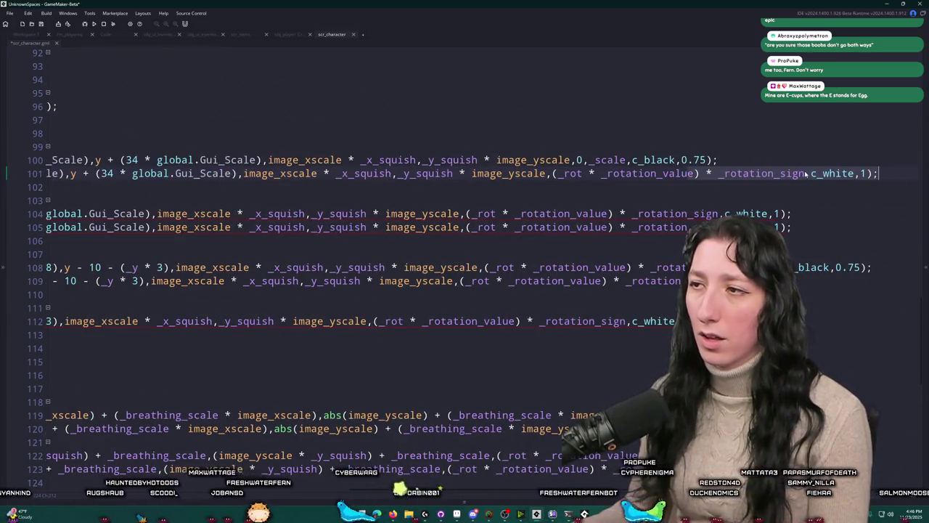
drag(806, 174, 580, 179)
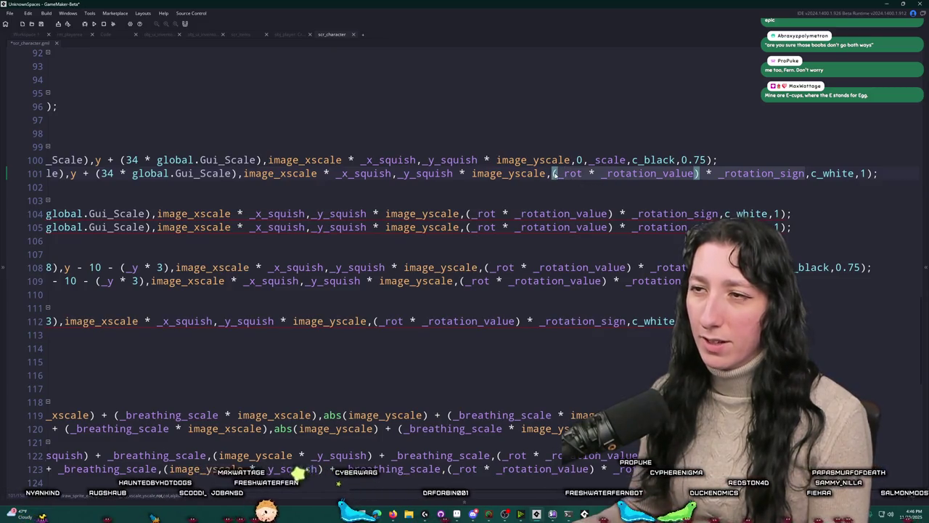
text(0)
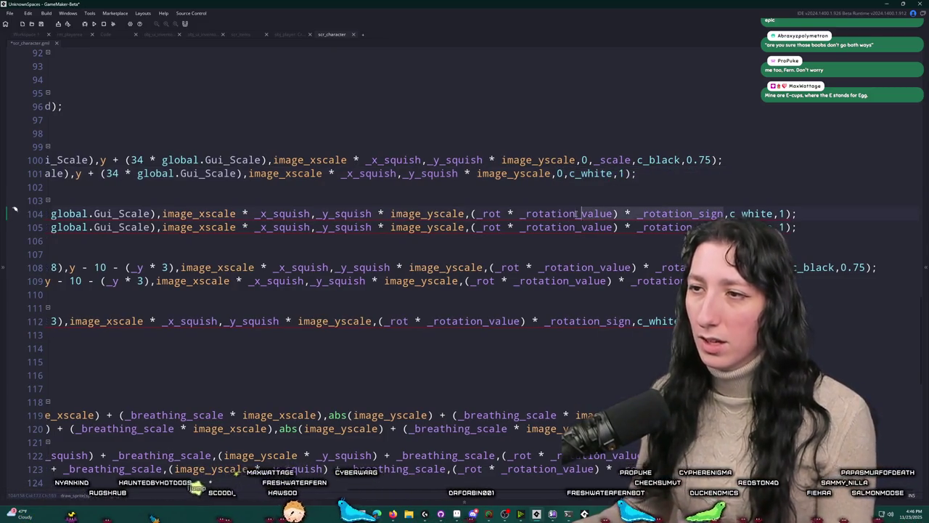
click(493, 229)
text(0)
Step: Replace the rotation expressions on lines 108, 109 and 112 with 0, then reread line 100
drag(490, 267, 788, 267)
text(0)
drag(736, 281, 483, 281)
text(0)
click(462, 294)
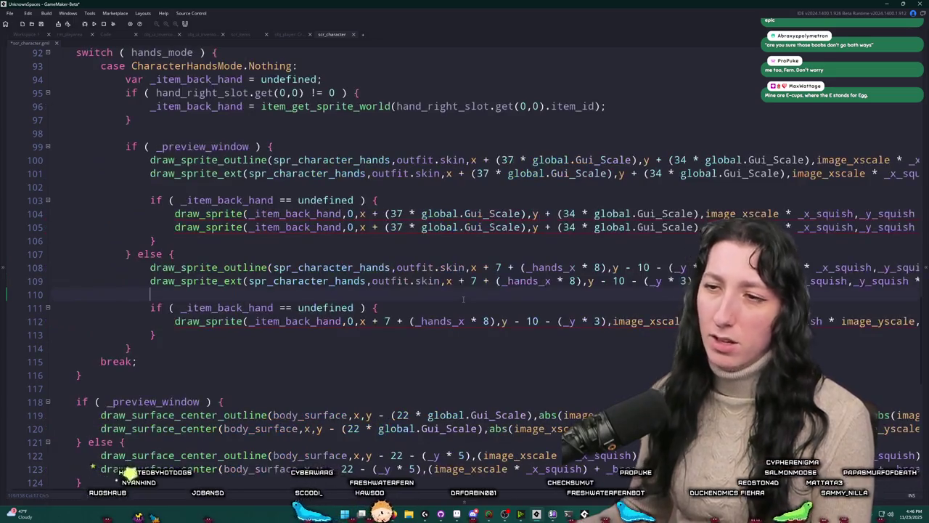
mouse_move(846, 321)
mouse_down()
mouse_move(916, 321)
mouse_move(14, 318)
mouse_up()
drag(700, 321, 462, 321)
text(0,c_white,1);)
scroll(469, 321, down, 10)
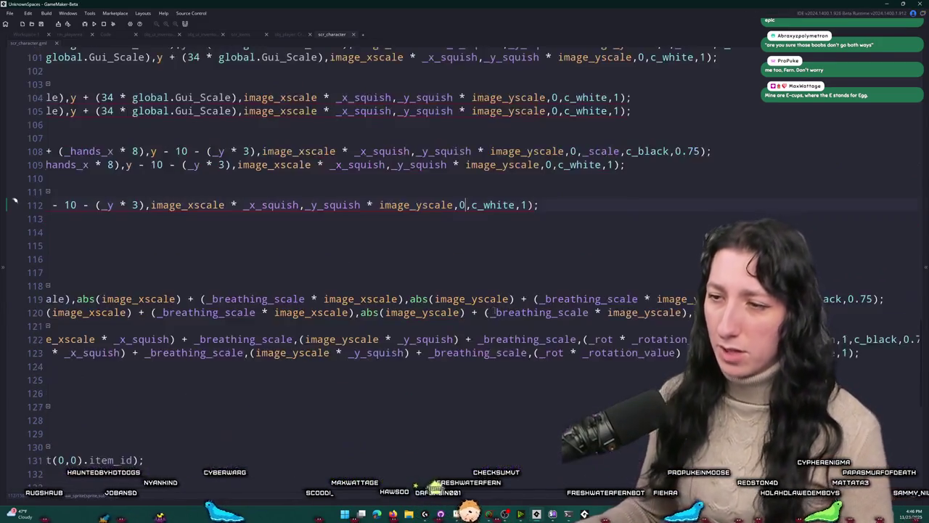
scroll(472, 317, up, 8)
click(82, 273)
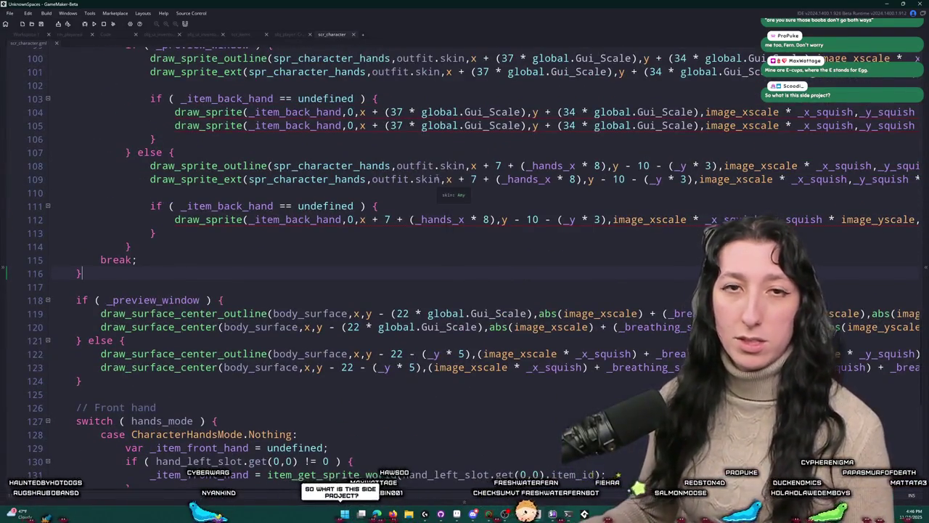
scroll(439, 179, up, 4)
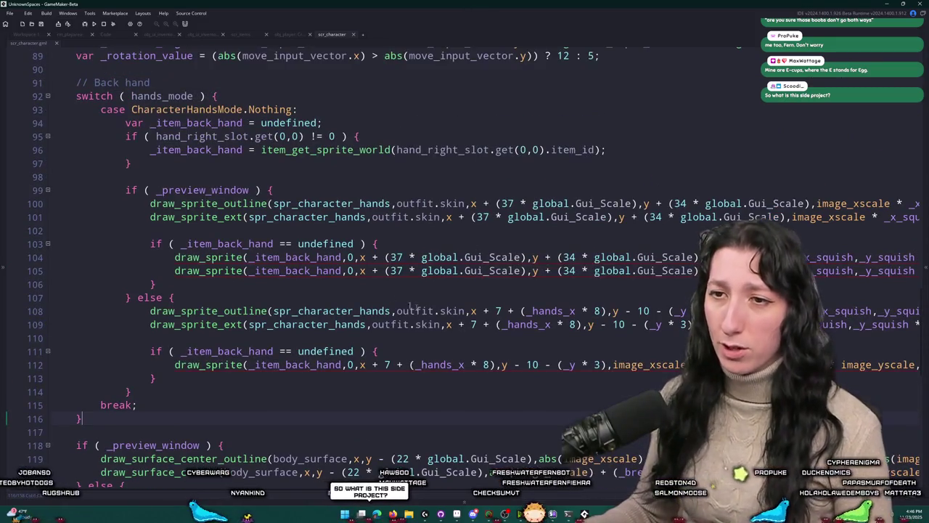
scroll(313, 225, up, 1)
drag(468, 218, 922, 223)
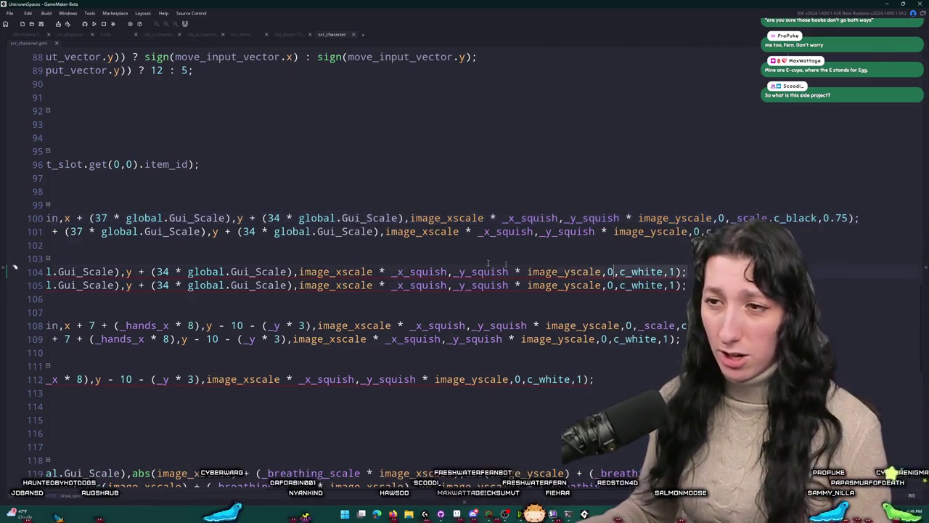
Step: Change the back-hand item calls on lines 104–105 to draw_sprite_outline and draw_sprite_ext
click(359, 272)
key(End)
click(205, 270)
double_click(233, 218)
key(ctrl+c)
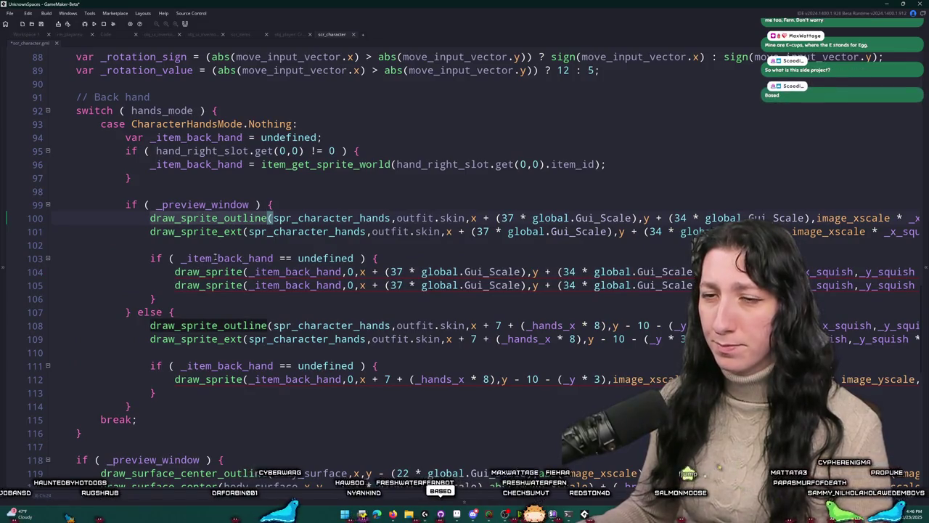
double_click(211, 271)
key(ctrl+v)
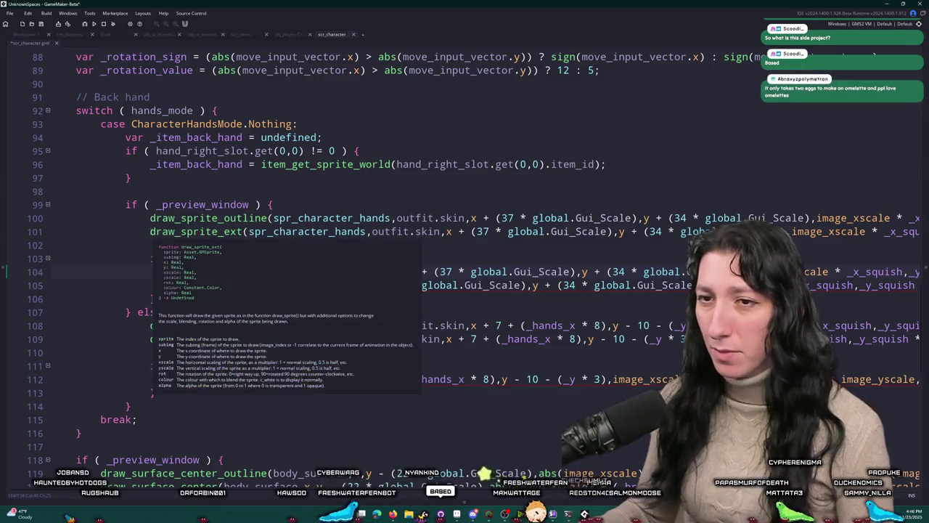
click(211, 297)
double_click(211, 285)
text(draw_sprite_ext(_item_back_hand,0,x + (37 *)
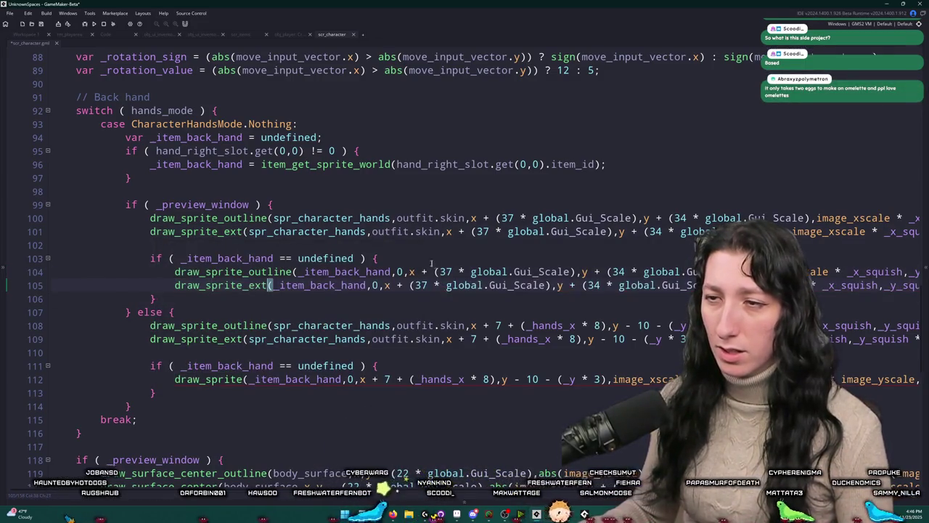
key(Up)
key(End)
key(Down)
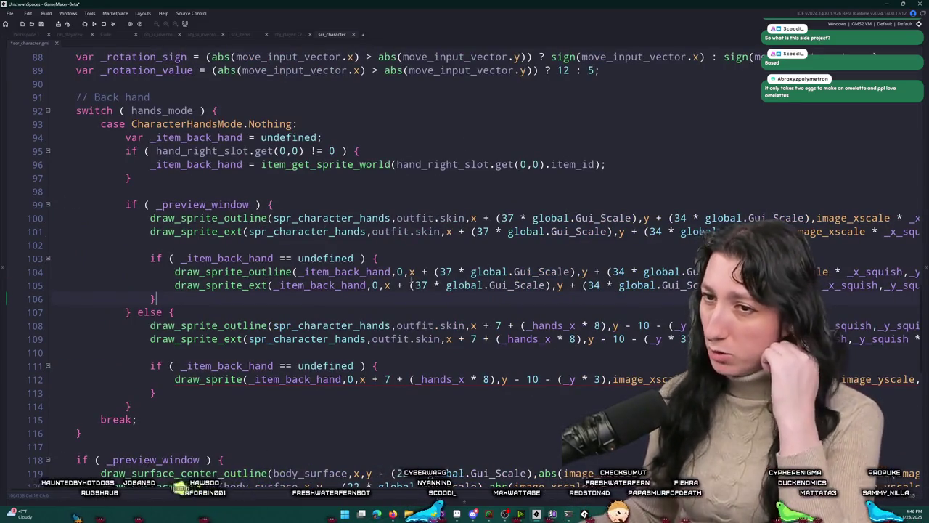
Step: Copy the outline and ext draw calls over the old draw_sprite call on line 112
mouse_move(838, 283)
mouse_down()
mouse_move(921, 285)
mouse_move(44, 258)
mouse_move(174, 272)
mouse_up()
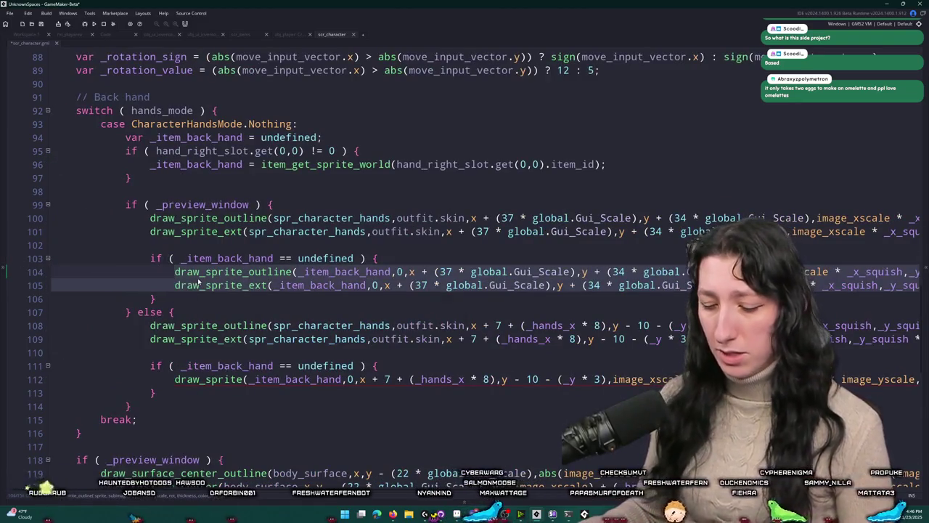
click(217, 284)
scroll(218, 283, down, 3)
ctrl+scroll(218, 283, down, 1)
scroll(218, 282, up, 4)
scroll(218, 282, down, 5)
scroll(579, 280, up, 4)
ctrl+scroll(579, 281, down, 1)
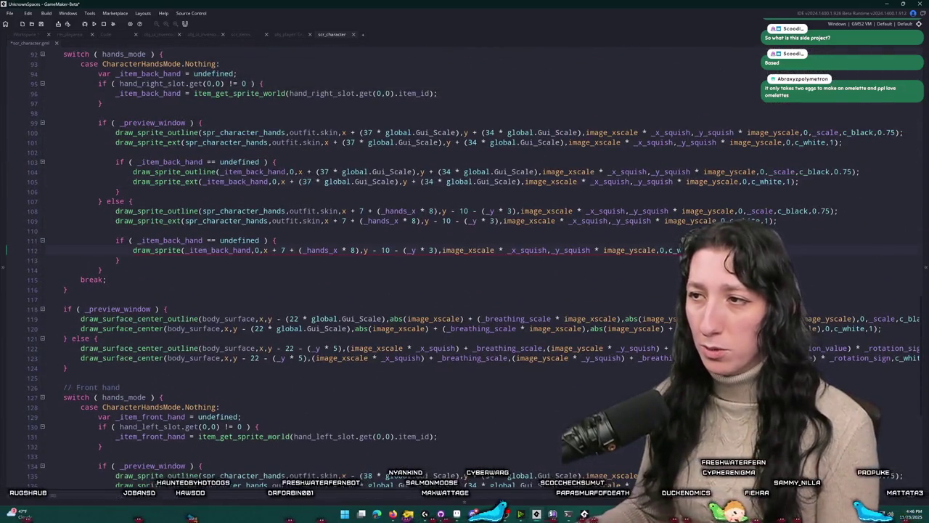
key(shift+End)
key(ctrl+v)
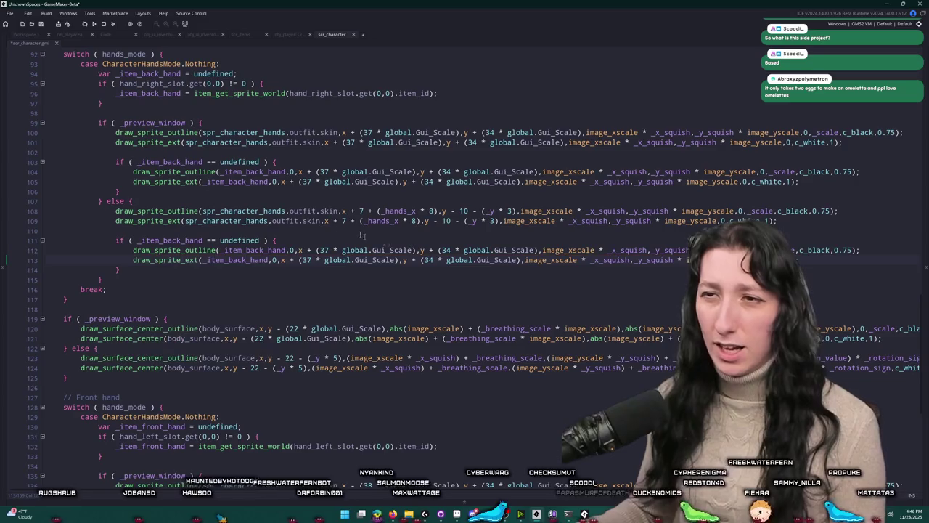
Step: Paste the world x/y arguments from lines 108–109 into lines 112–113 and run the game
click(342, 211)
drag(343, 210, 604, 229)
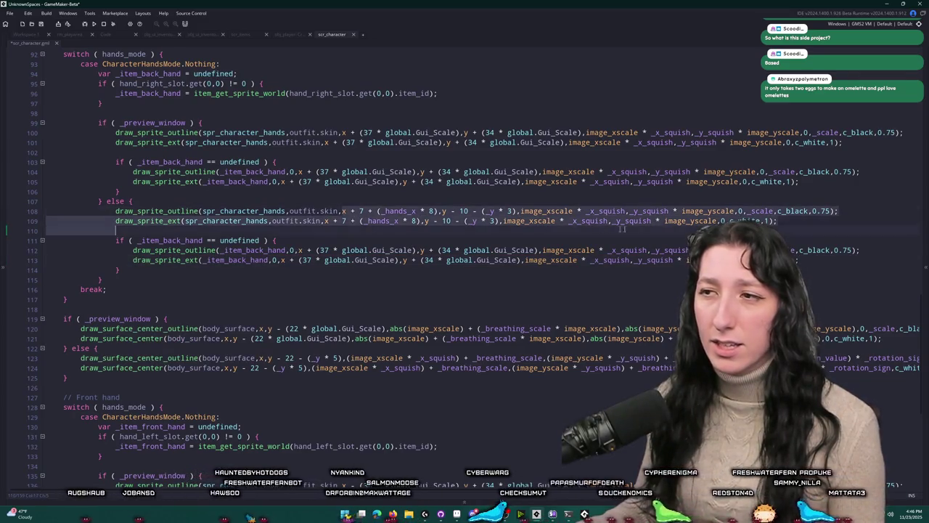
click(297, 250)
key(ctrl+v)
mouse_move(297, 250)
mouse_down()
mouse_move(859, 250)
mouse_move(288, 260)
mouse_up()
click(804, 259)
key(ctrl+v)
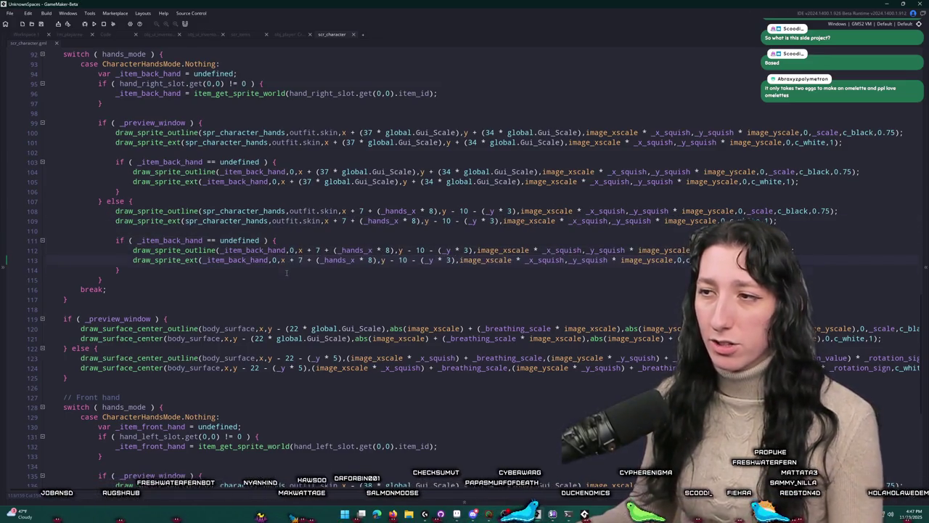
click(287, 270)
key(F5)
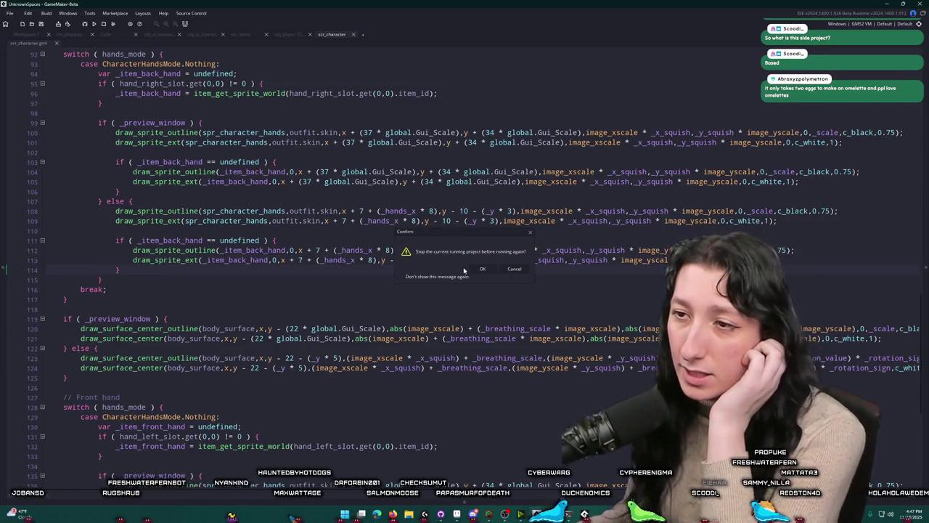
Step: Confirm the rebuild, abort the undefined-sprite crash, and scroll back through scr_character
key(Return)
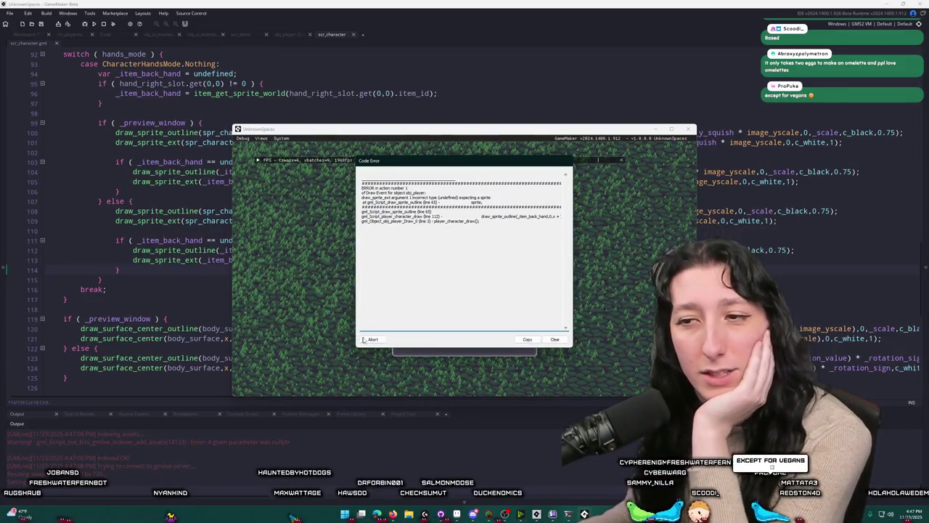
click(363, 339)
scroll(152, 447, up, 3)
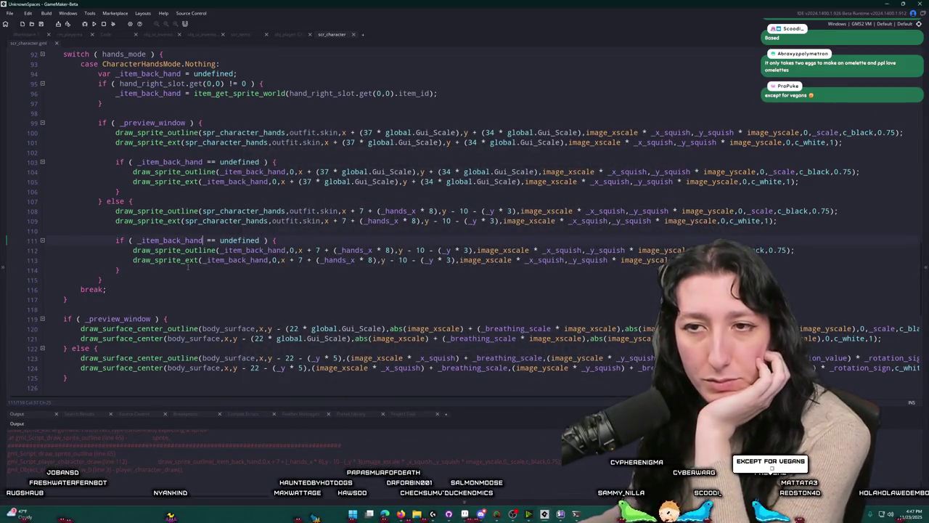
scroll(187, 268, up, 2)
scroll(204, 206, up, 2)
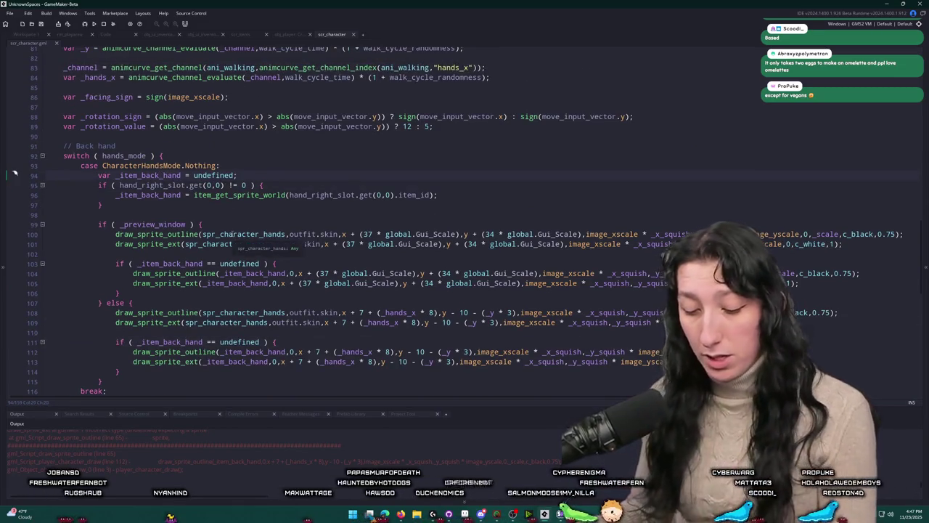
ctrl+scroll(231, 238, up, 2)
scroll(231, 238, up, 3)
scroll(218, 262, down, 4)
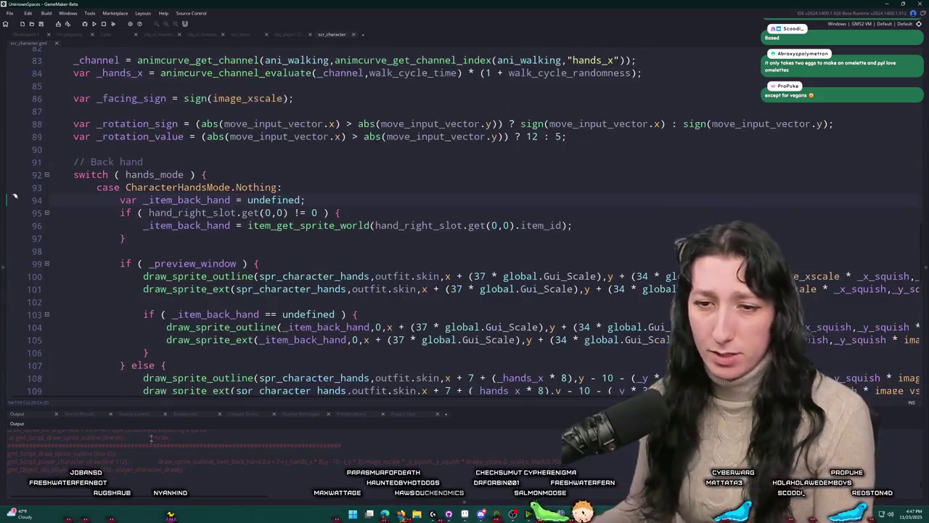
scroll(174, 363, down, 1)
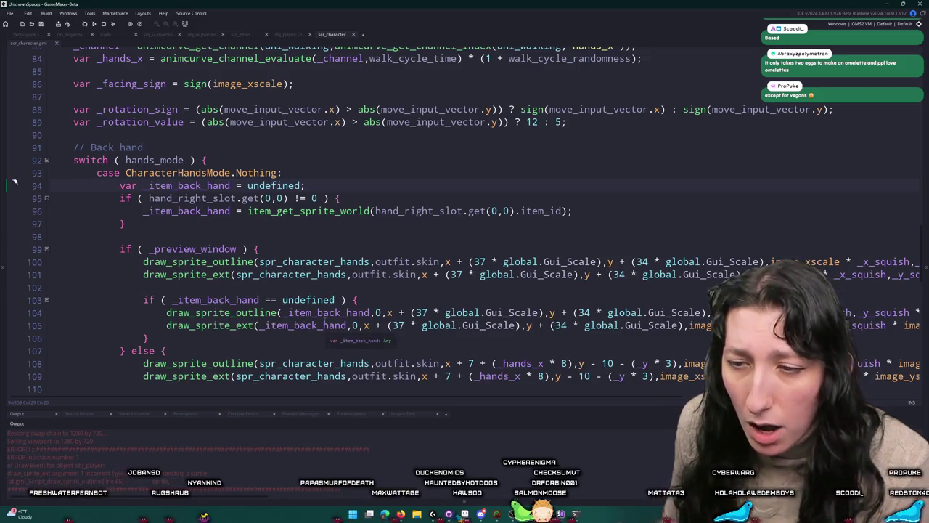
Step: Open a new line after the back-hand item assignment on line 96
click(189, 211)
scroll(216, 209, down, 3)
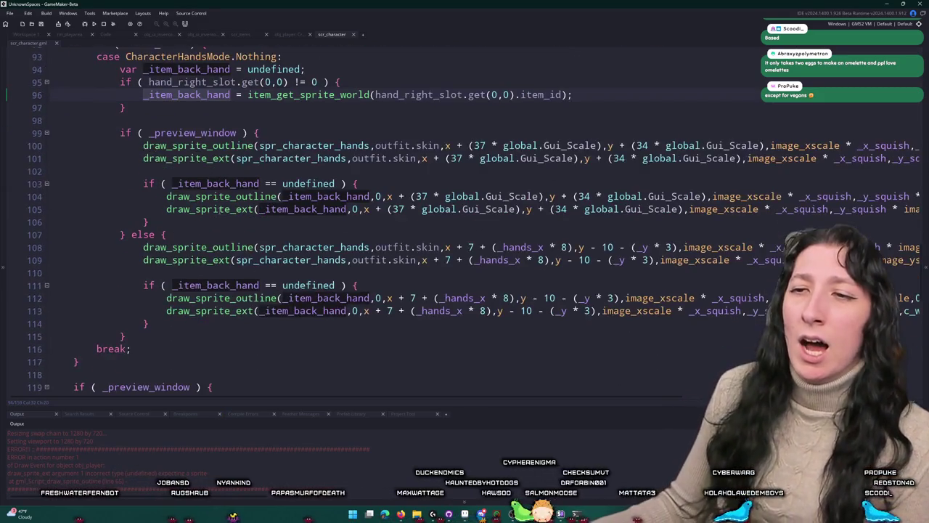
scroll(522, 138, up, 1)
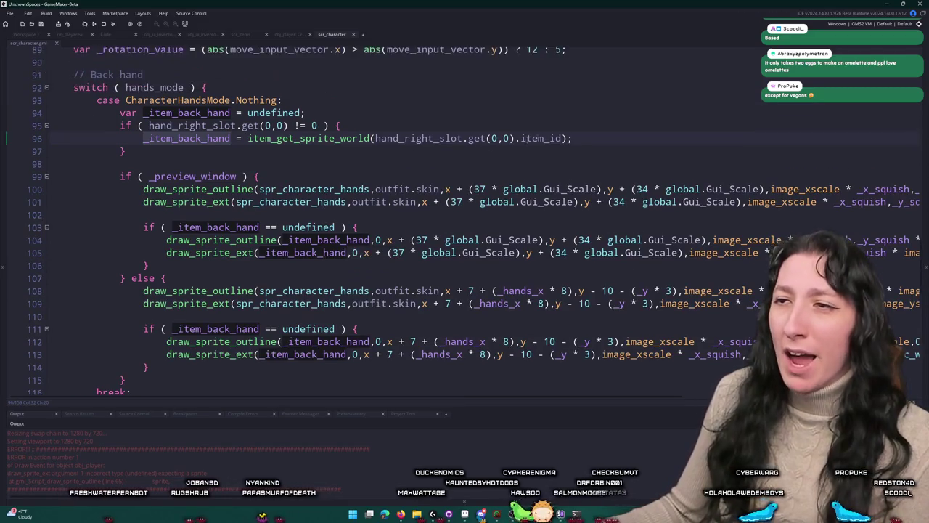
click(574, 138)
key(Return)
Step: Add show_message(_item_back_hand); after line 96 and test it by creating a lobby
text(s)
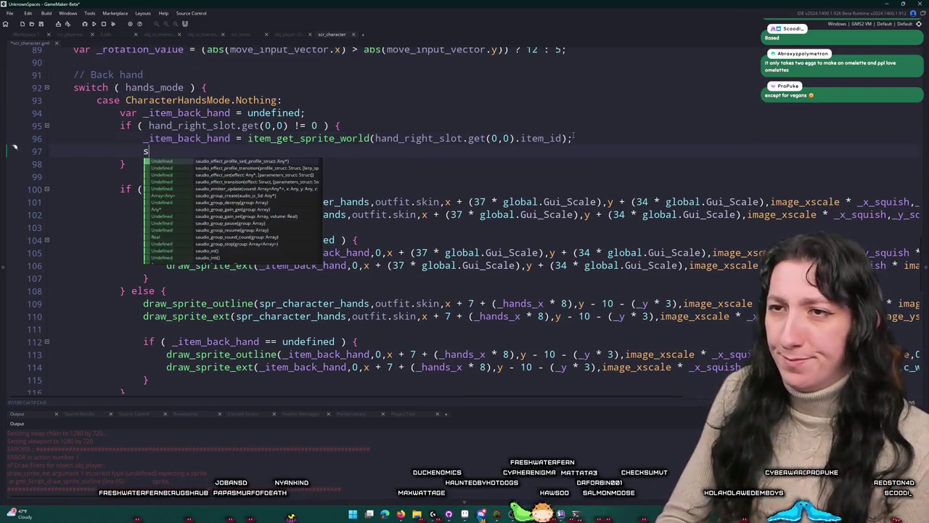
text(how_de)
key(BackSpace)
key(BackSpace)
key(BackSpace)
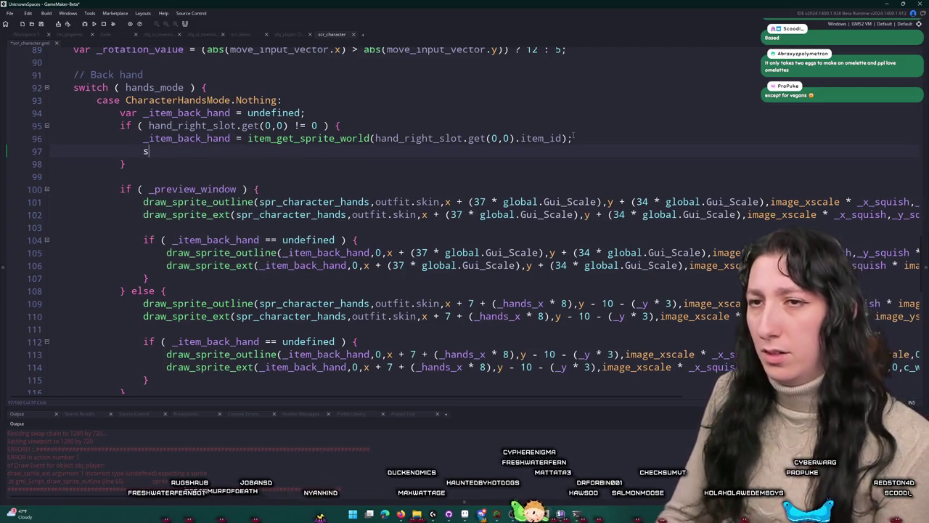
text(how_message(_item_back_hand))
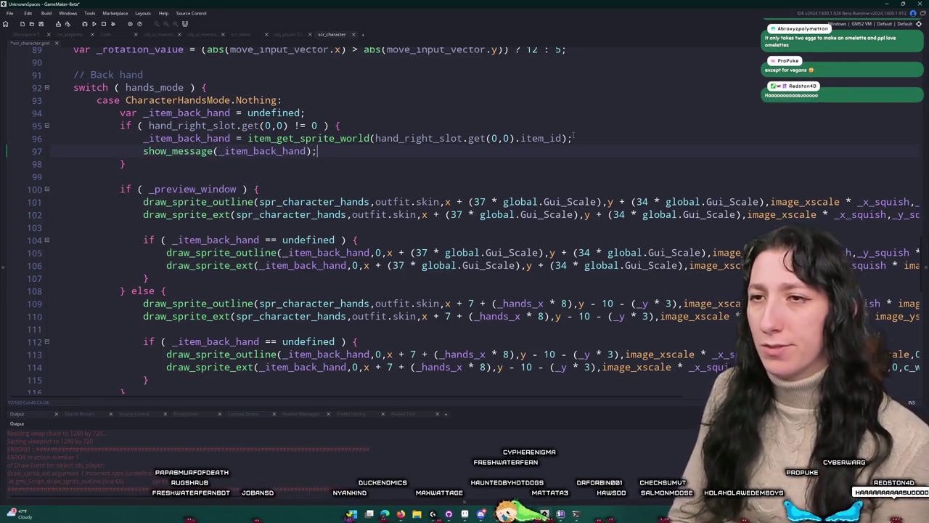
text(;)
key(F5)
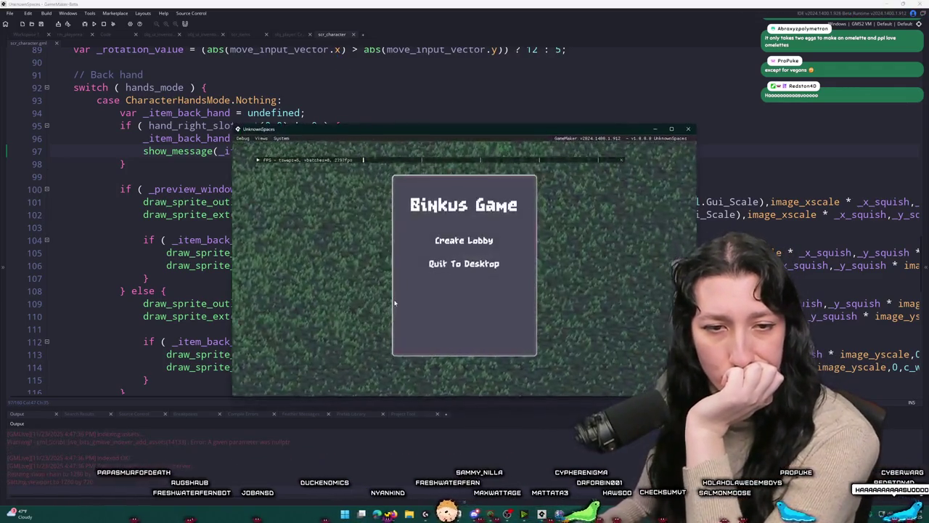
click(455, 242)
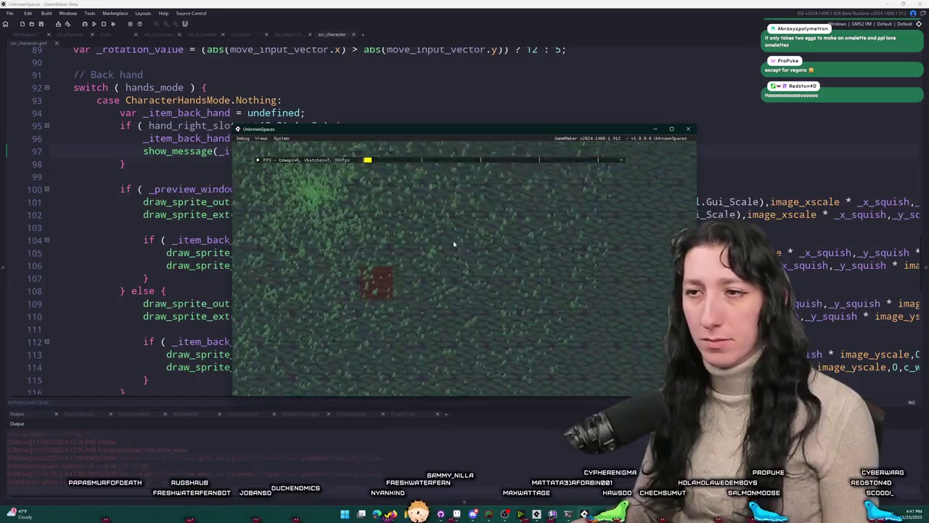
click(689, 132)
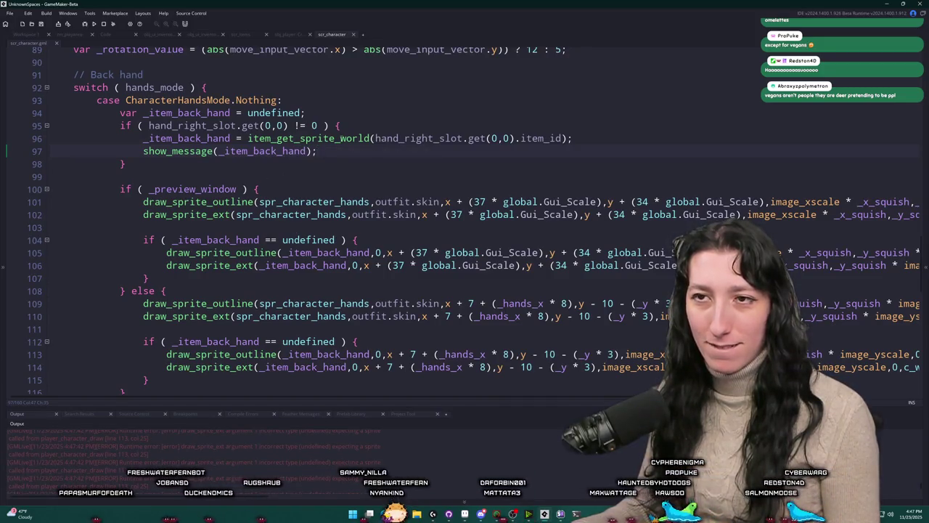
Step: Move the show_message line below the if block's closing brace
key(F5)
key(ctrl+x)
key(Down)
key(Return)
key(ctrl+v)
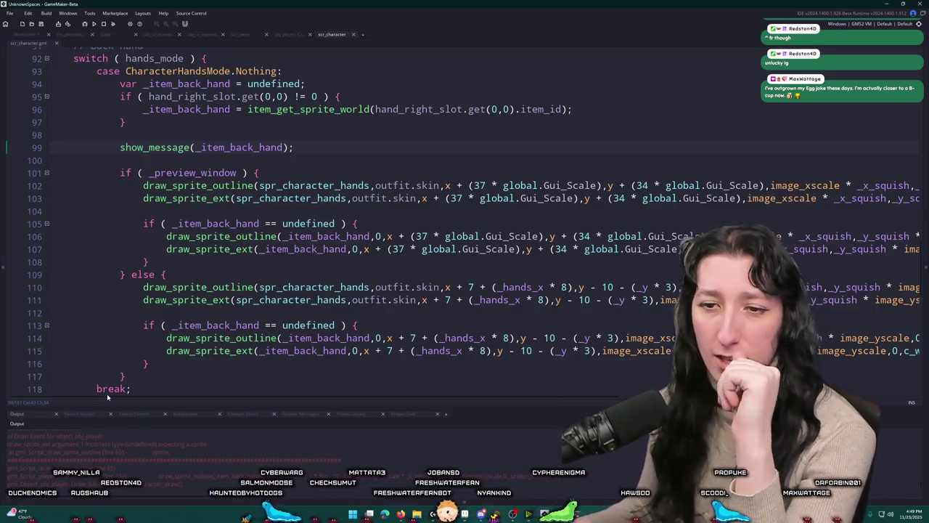
Step: Delete the show_message debug line after the back-hand if block
scroll(129, 459, up, 1)
scroll(125, 464, up, 1)
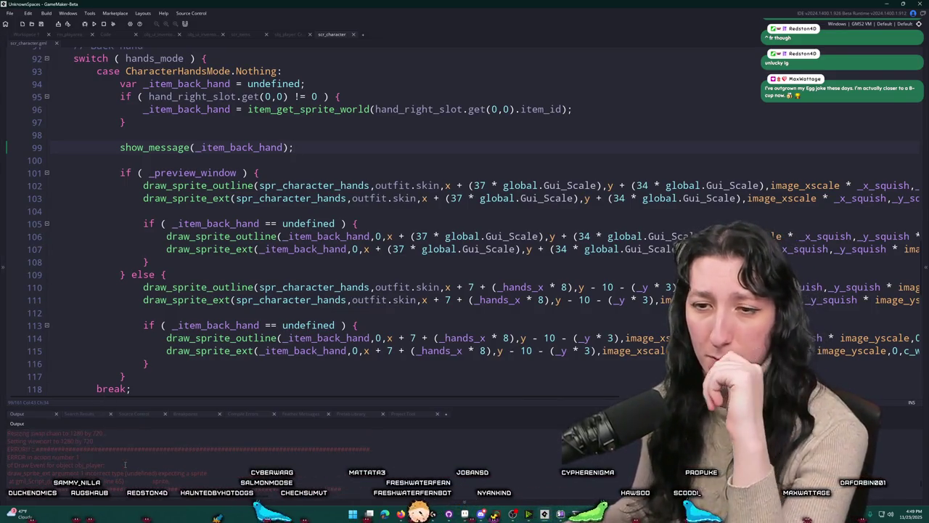
scroll(127, 456, down, 3)
scroll(129, 450, up, 3)
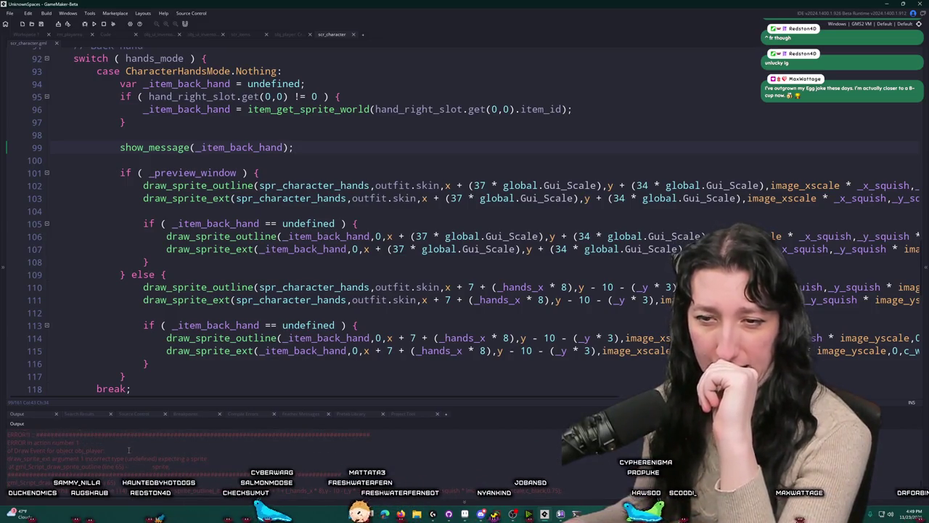
scroll(260, 172, up, 2)
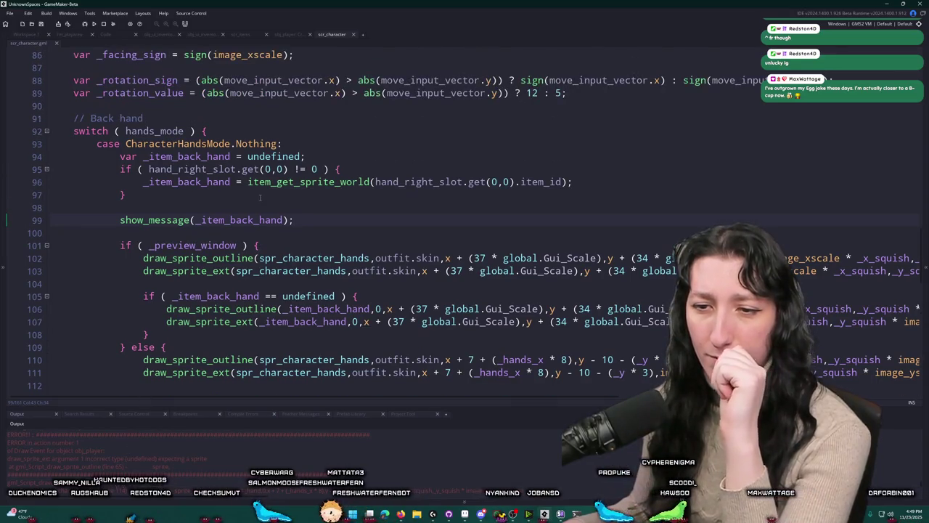
scroll(167, 450, down, 3)
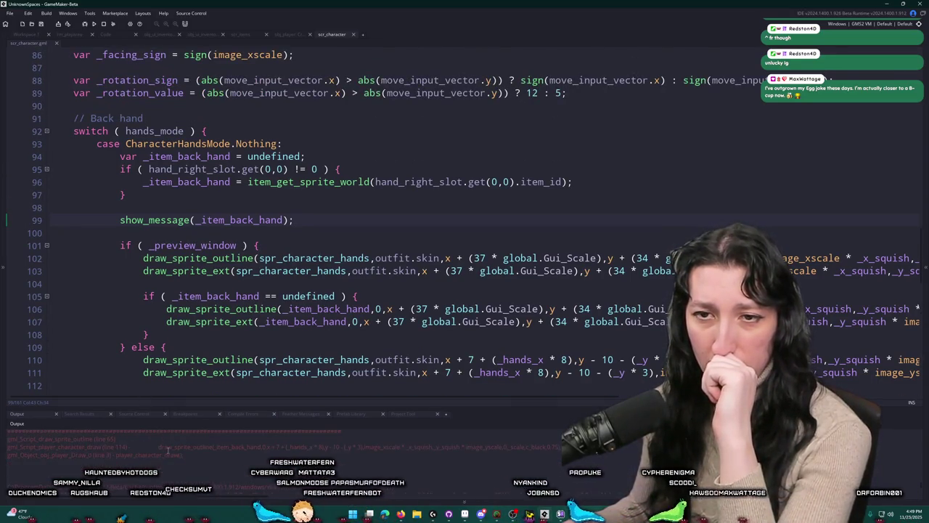
scroll(248, 343, down, 1)
scroll(299, 366, down, 1)
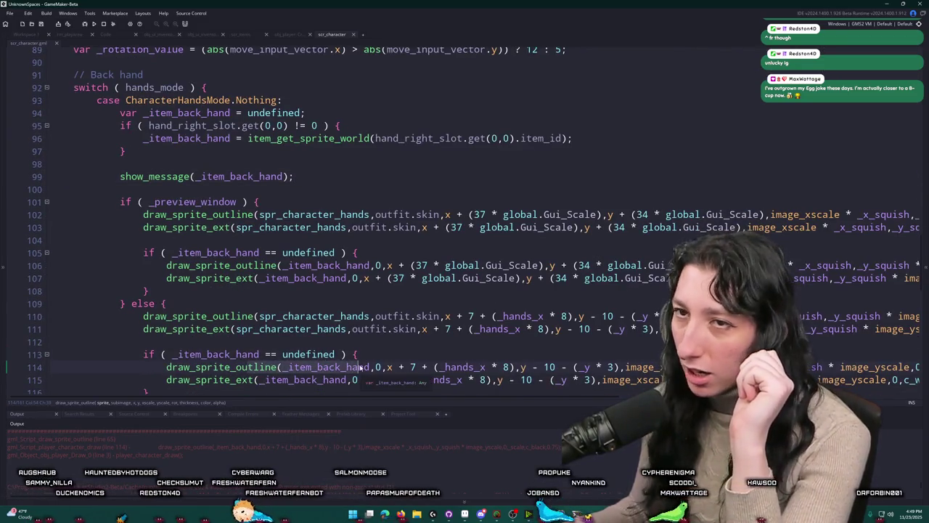
scroll(359, 246, down, 3)
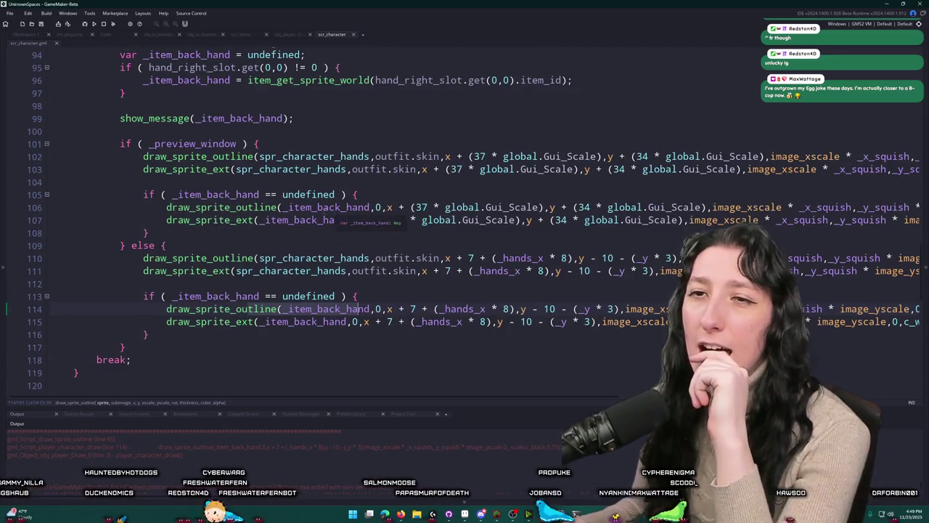
scroll(283, 179, up, 3)
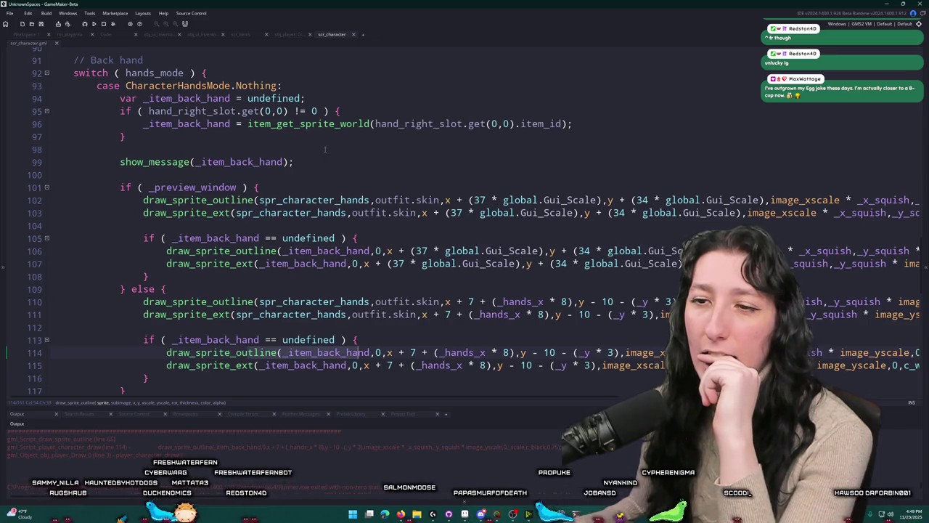
scroll(325, 149, down, 1)
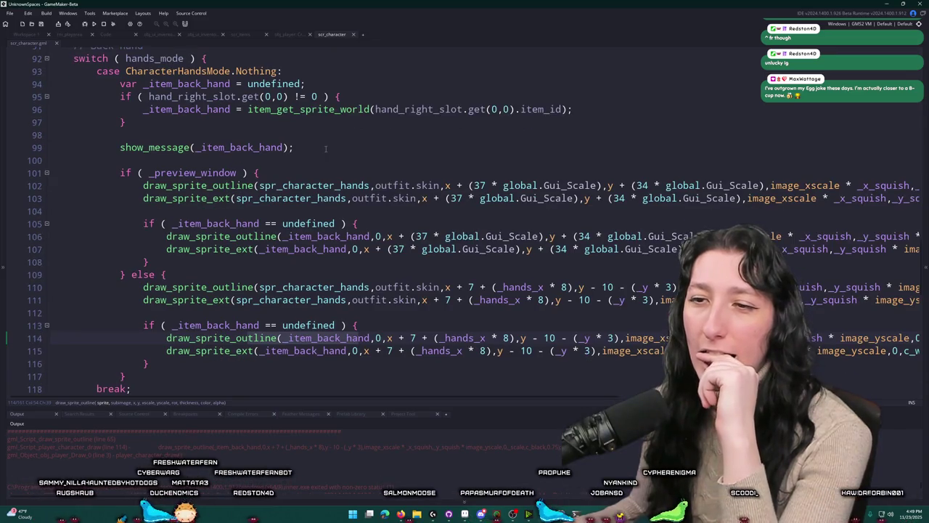
double_click(334, 339)
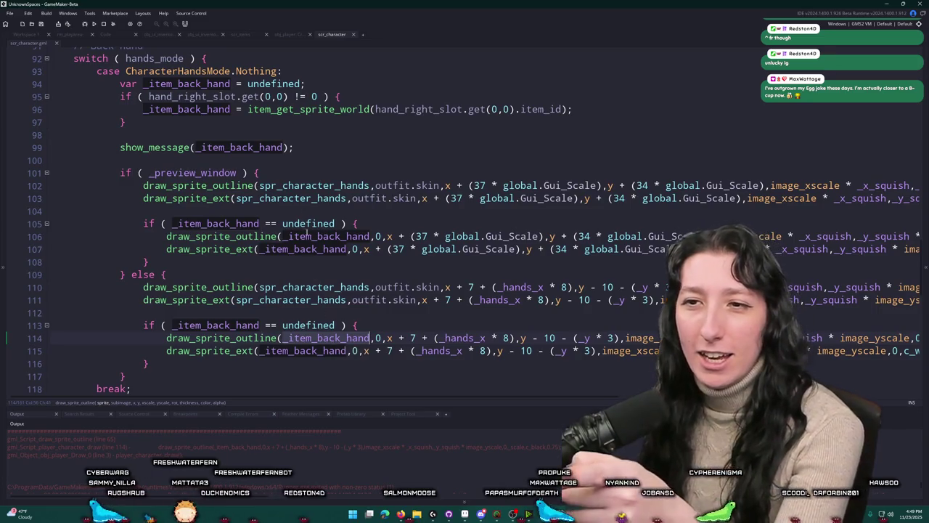
click(282, 148)
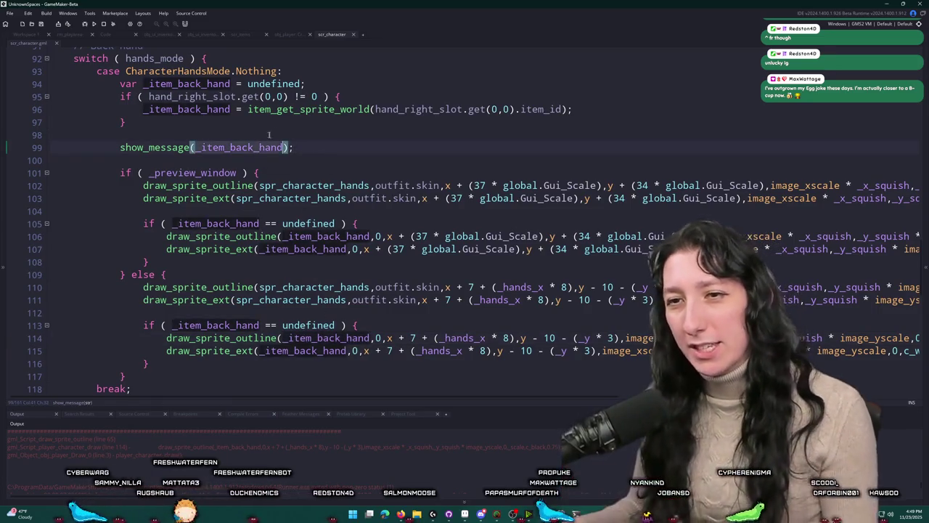
drag(304, 146, 310, 124)
key(BackSpace)
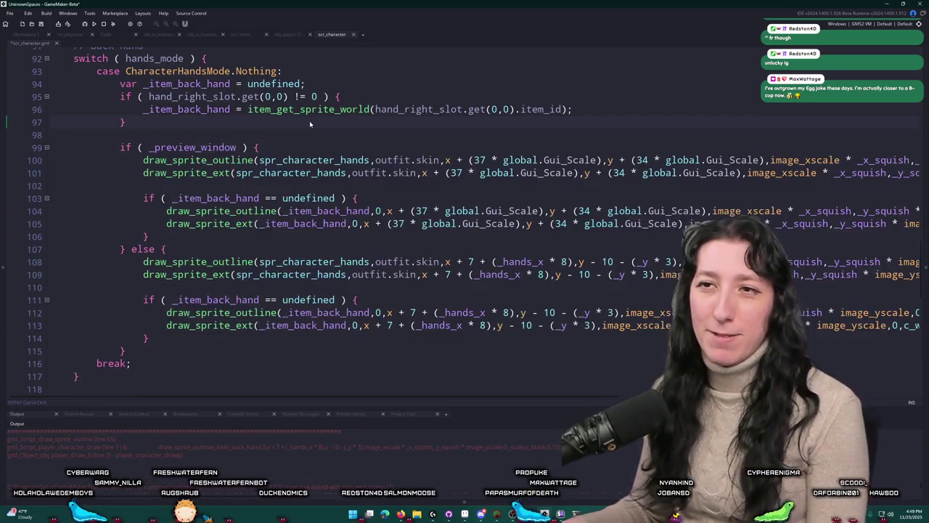
Step: Temporarily add show_message(_item_back_hand); in the else branch, run the game, then delete it
double_click(185, 83)
click(276, 286)
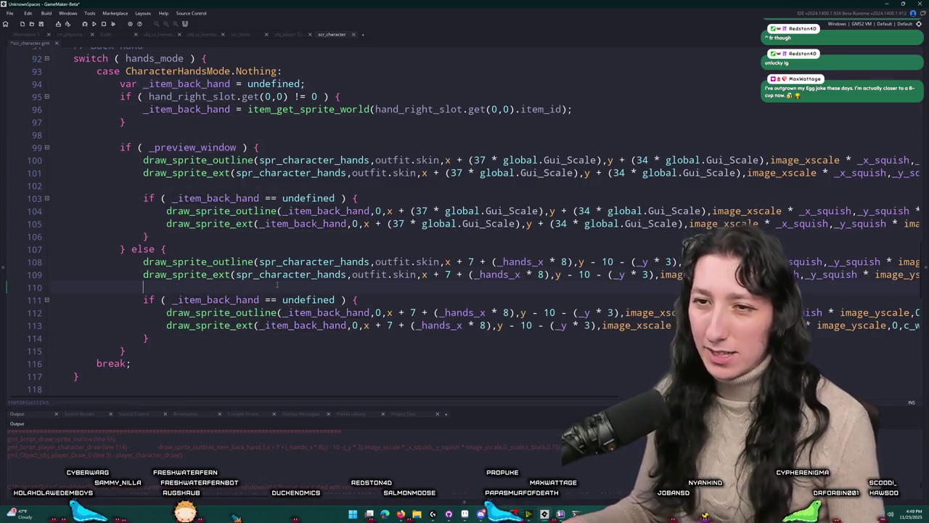
key(Return)
text(show_m)
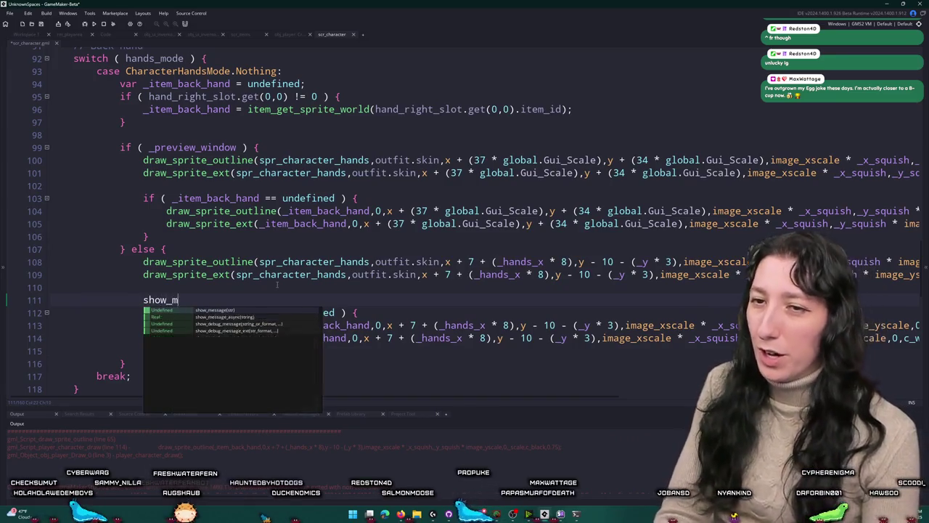
text(essage(_item_back_hand);)
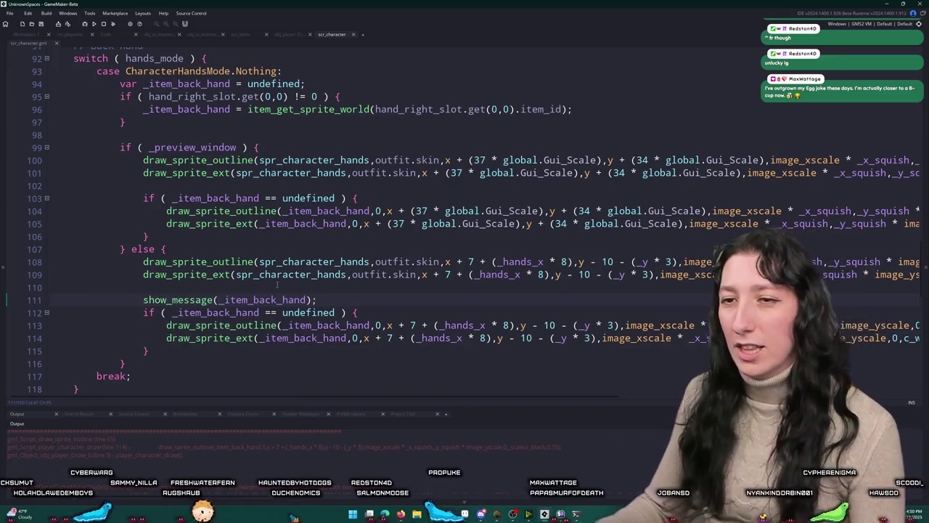
key(F5)
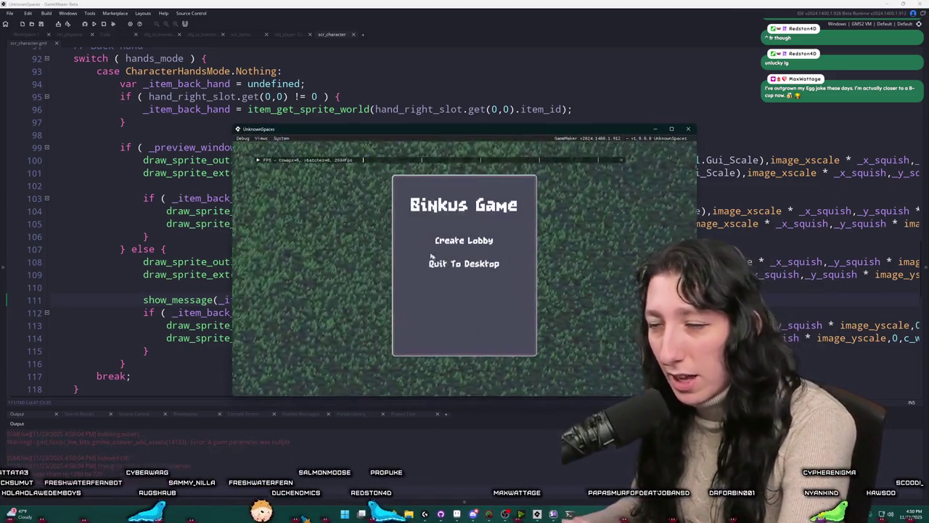
click(689, 128)
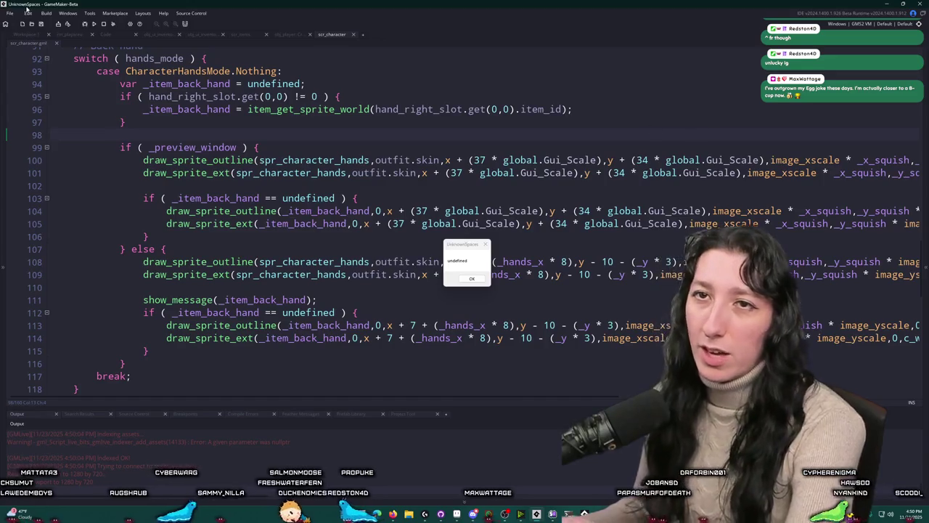
click(103, 24)
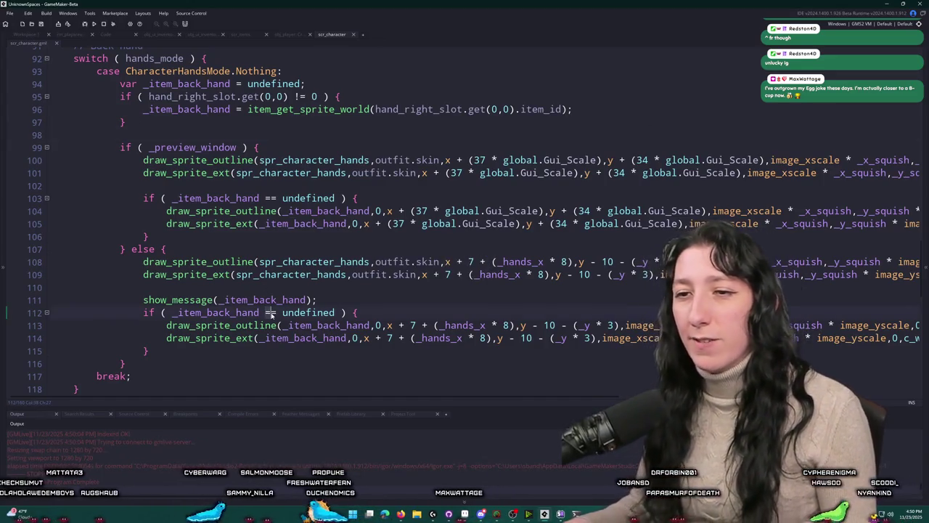
drag(319, 300, 70, 291)
key(BackSpace)
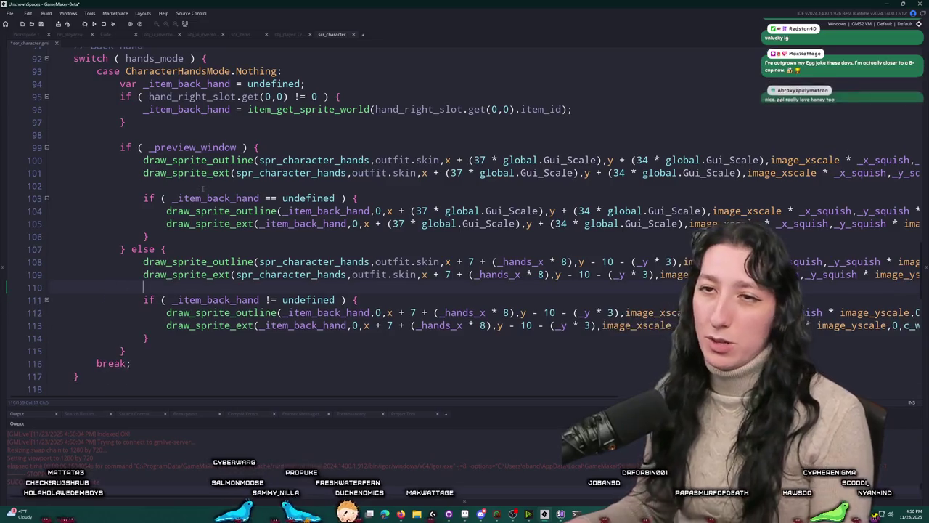
Step: Enter a lobby, put backpacks in both hand slots, walk north, and return to the IDE
scroll(278, 278, down, 7)
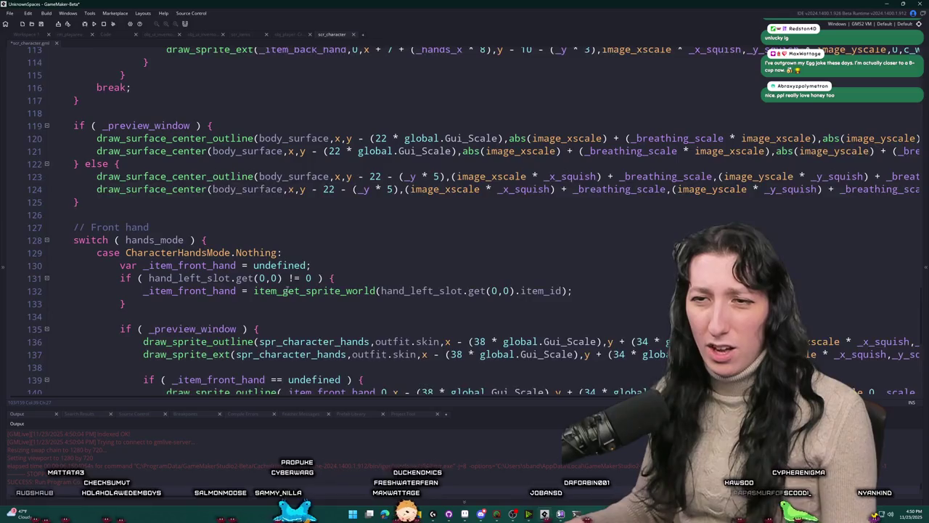
scroll(284, 291, down, 3)
scroll(278, 283, down, 2)
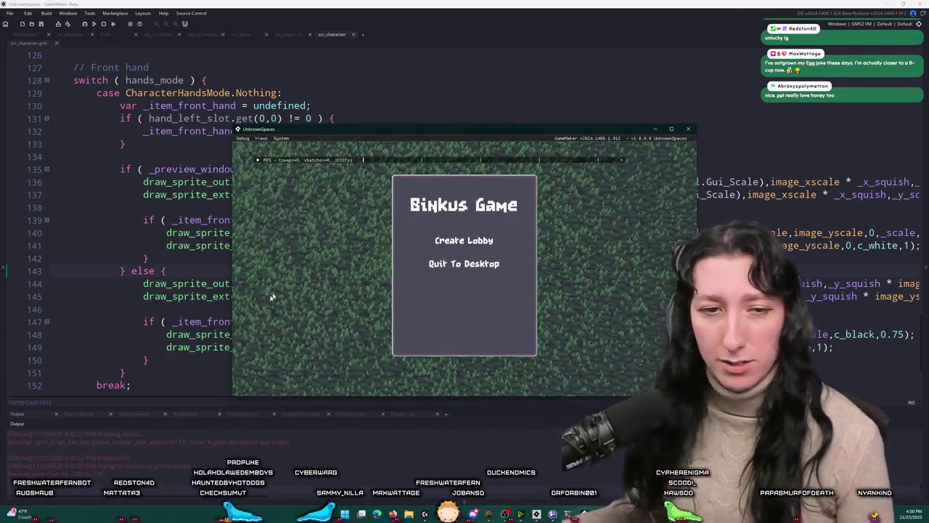
click(461, 242)
double_click(511, 140)
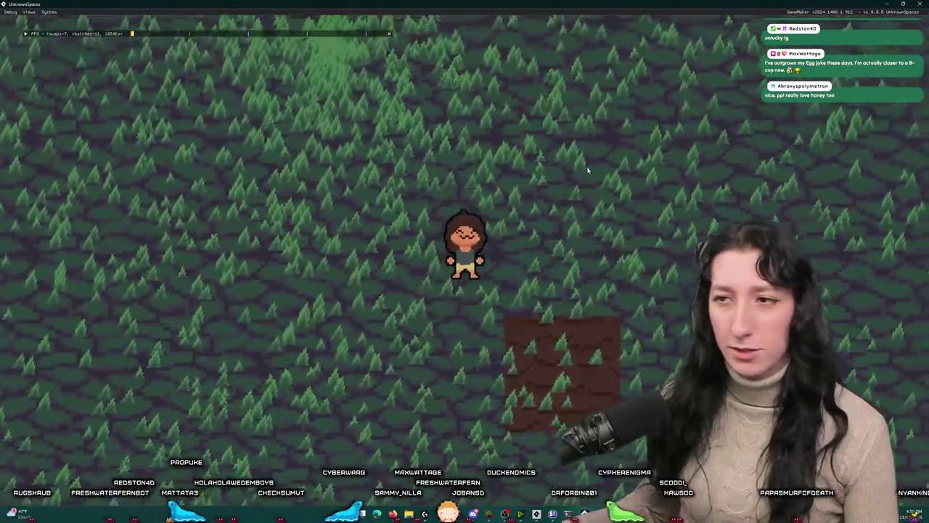
key(e)
key(e)
key(e)
mouse_move(255, 316)
mouse_down()
mouse_move(380, 240)
mouse_move(510, 182)
mouse_up()
drag(186, 315, 411, 181)
key(e)
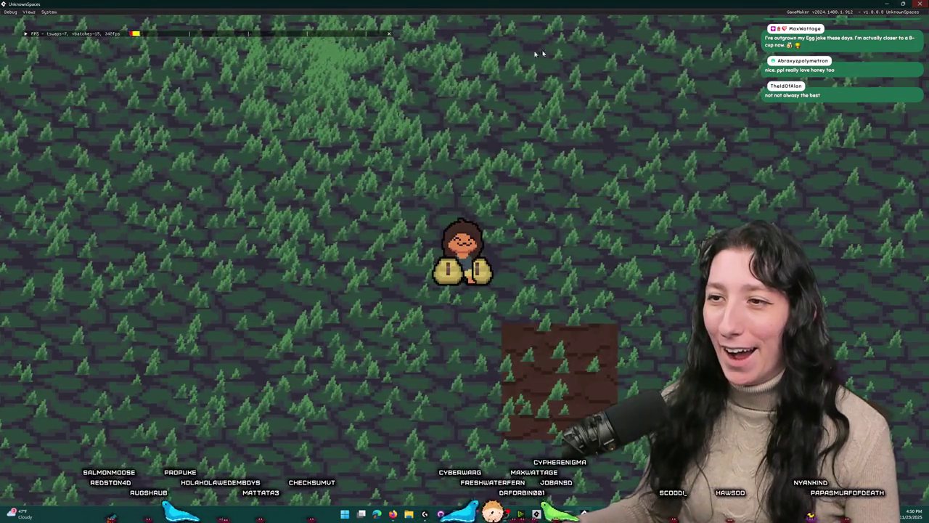
key(w)
key(alt+Tab)
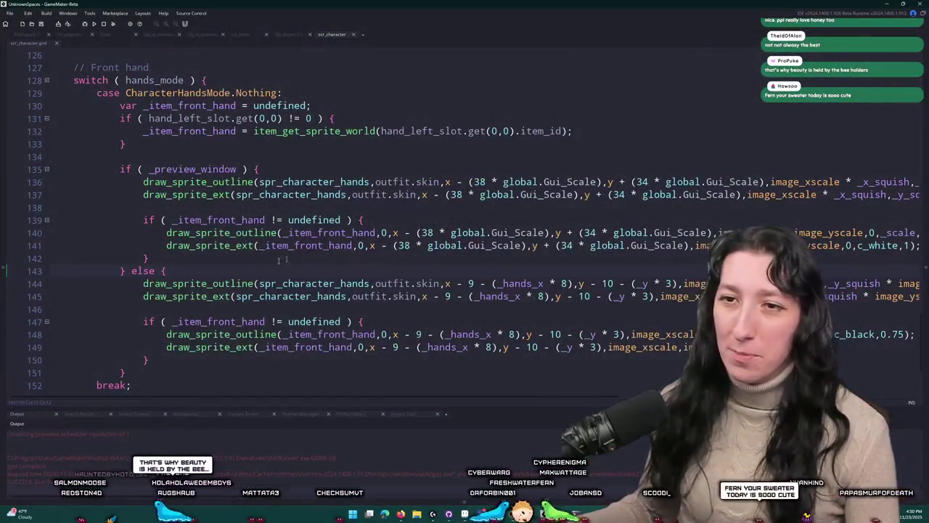
Step: Move the front-hand item blocks above the hand sprite draws in the preview and else branches
drag(149, 257, 149, 219)
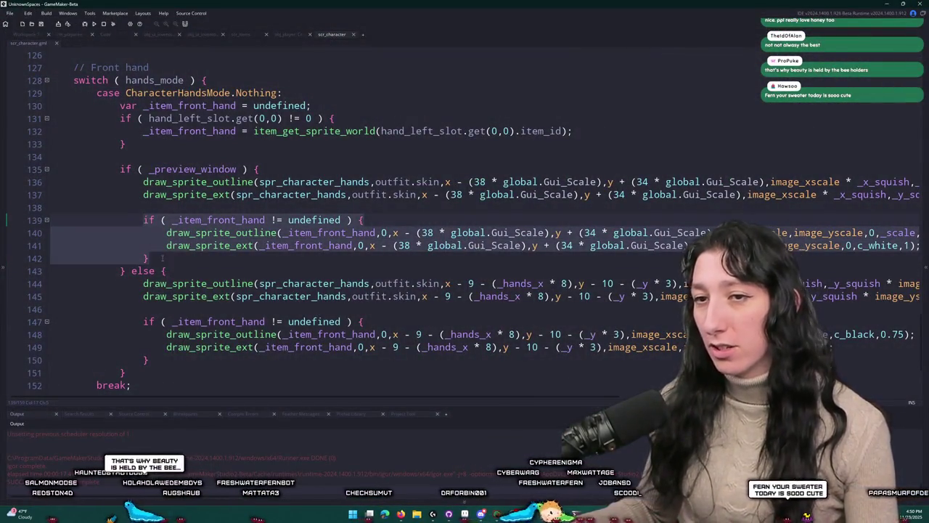
key(ctrl+x)
click(326, 178)
key(ctrl+v)
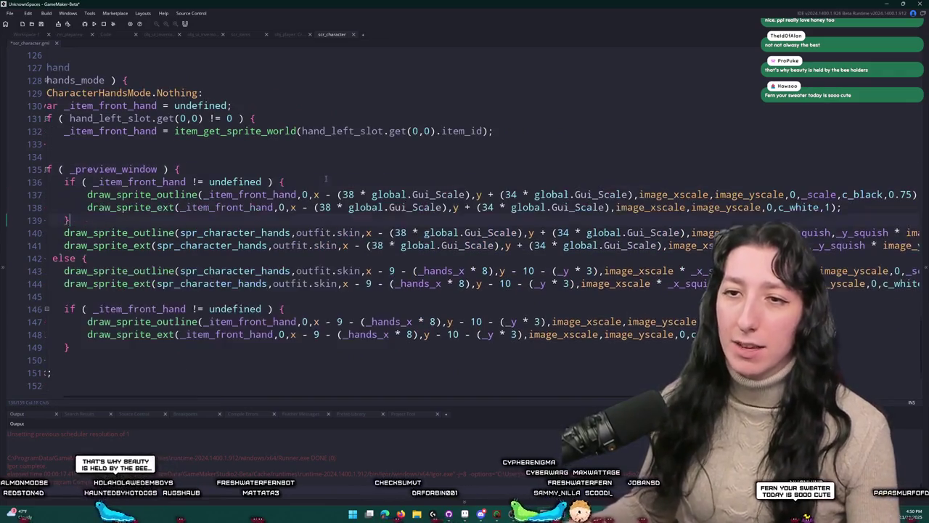
drag(118, 342, 63, 309)
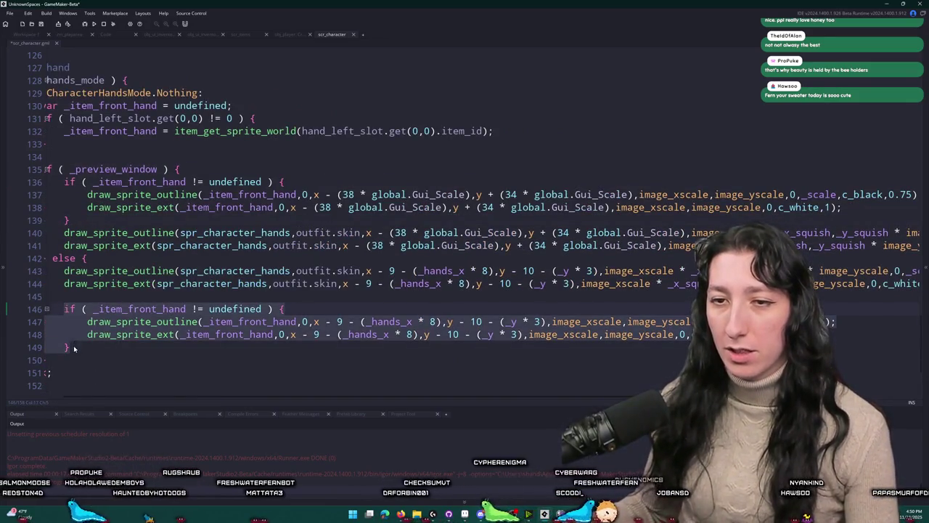
drag(74, 348, 10, 312)
key(ctrl+x)
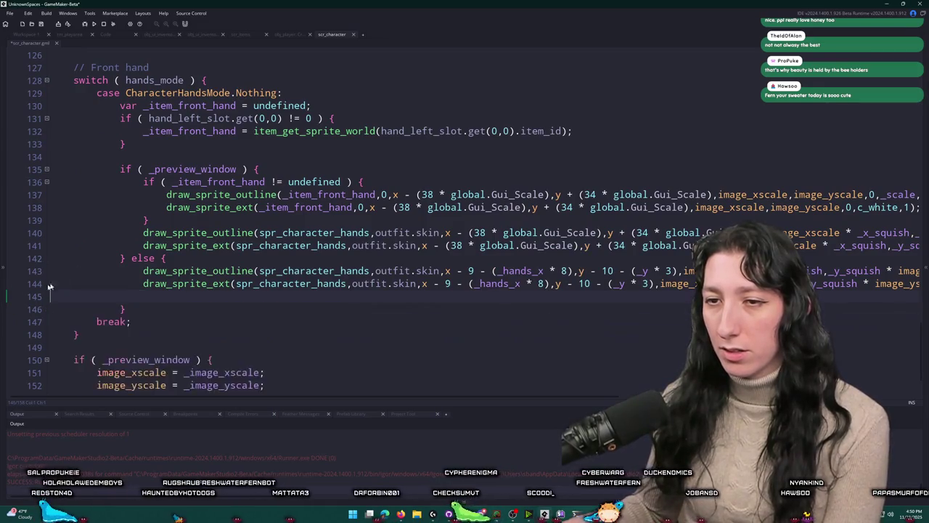
click(180, 262)
key(ctrl+v)
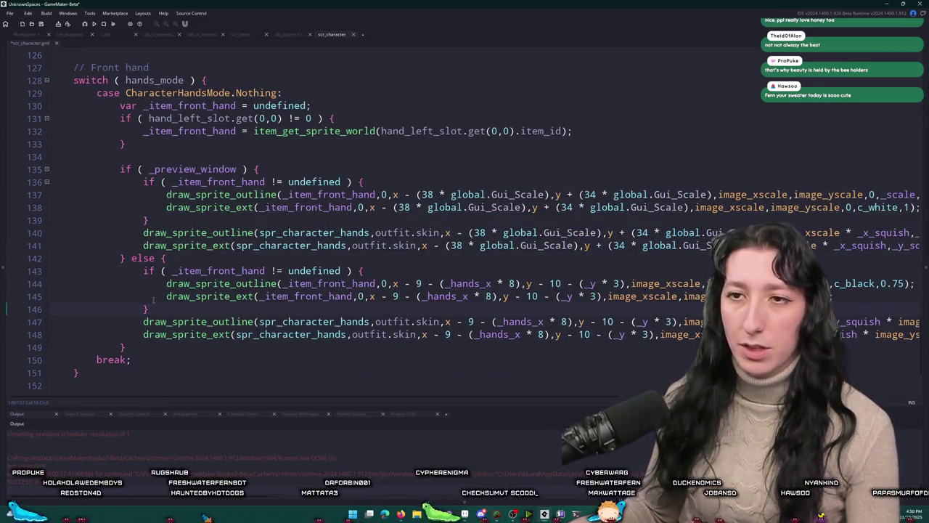
key(Return)
click(167, 222)
key(Return)
scroll(168, 273, down, 3)
scroll(190, 263, up, 13)
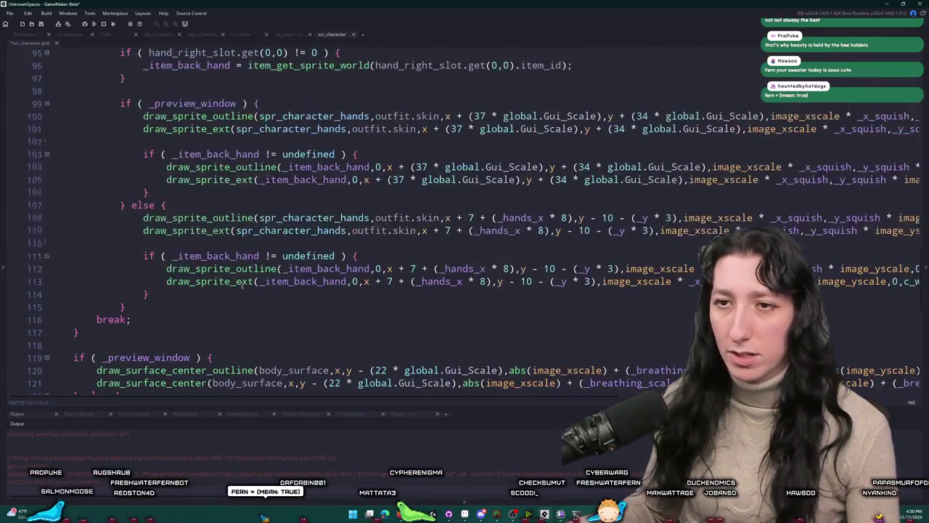
Step: Move the back-hand item blocks above the hand sprite draws in both branches
drag(182, 289, 147, 250)
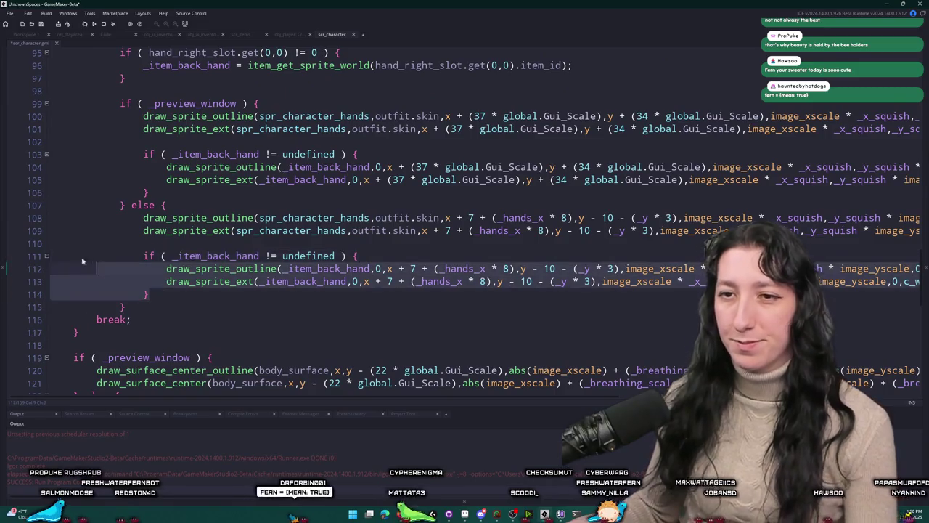
key(BackSpace)
key(BackSpace)
click(194, 223)
key(ctrl+v)
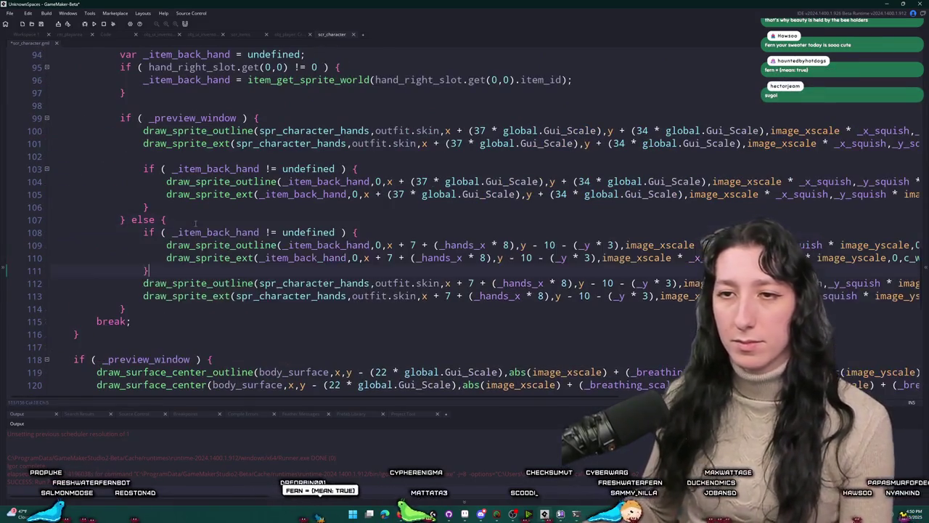
mouse_move(150, 207)
mouse_down()
mouse_move(170, 194)
mouse_move(144, 168)
mouse_up()
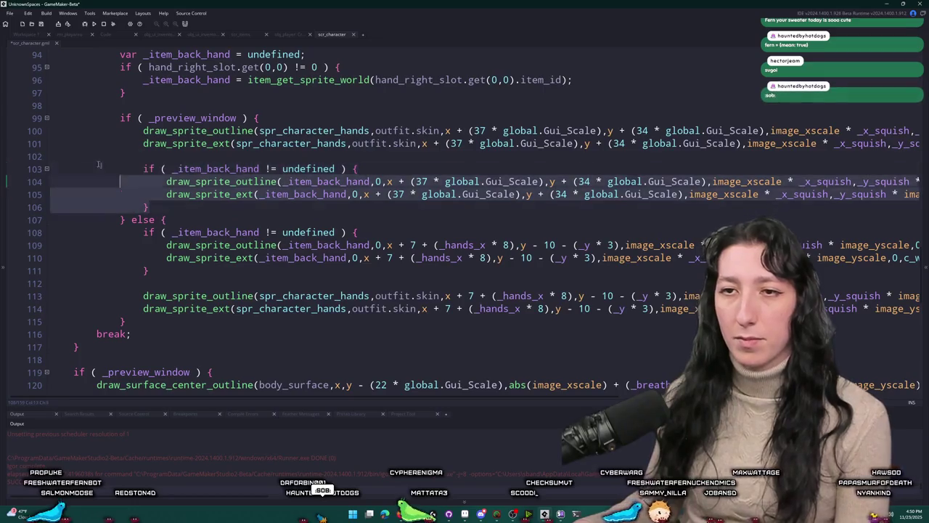
key(BackSpace)
key(BackSpace)
key(BackSpace)
click(216, 123)
key(Return)
key(ctrl+v)
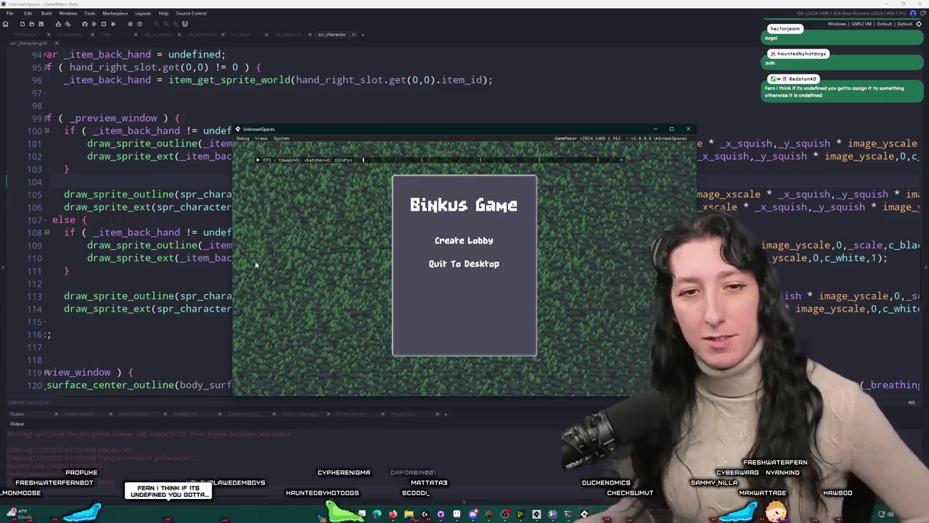
Step: Create a lobby, equip both backpacks into the bag slots, and walk the character left and right
click(430, 246)
drag(383, 127, 390, 2)
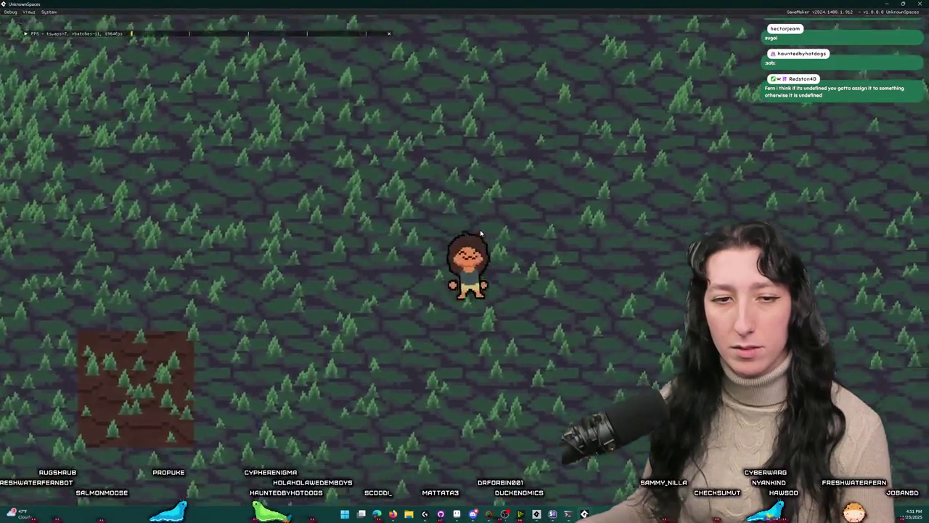
key(i)
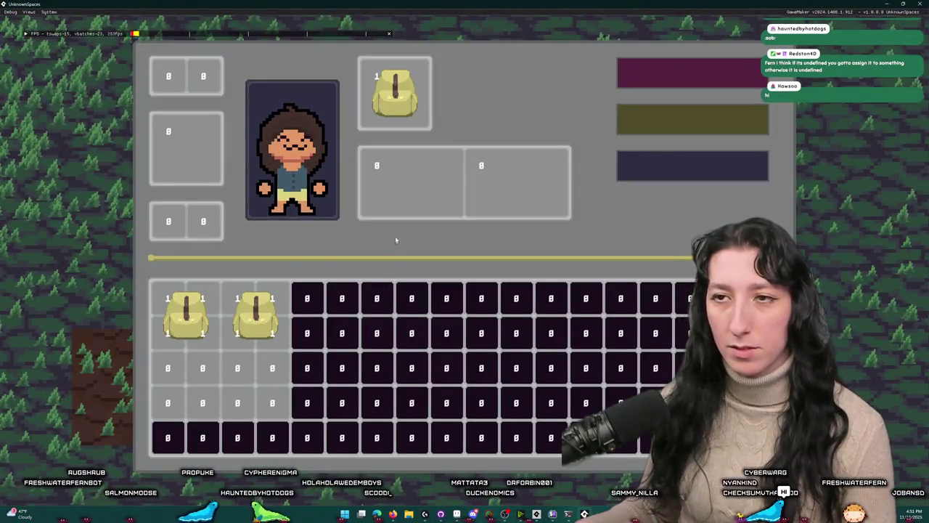
drag(255, 313, 410, 182)
drag(186, 314, 517, 187)
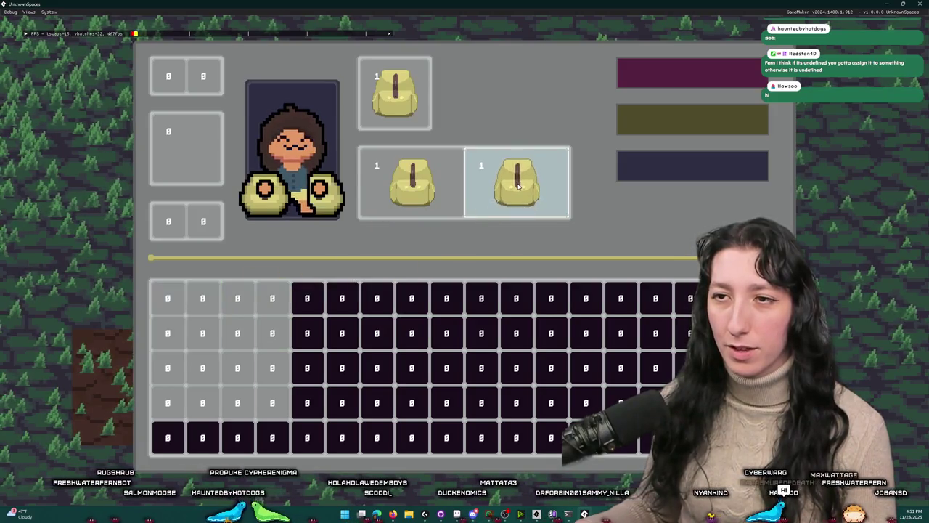
key(i)
key(a)
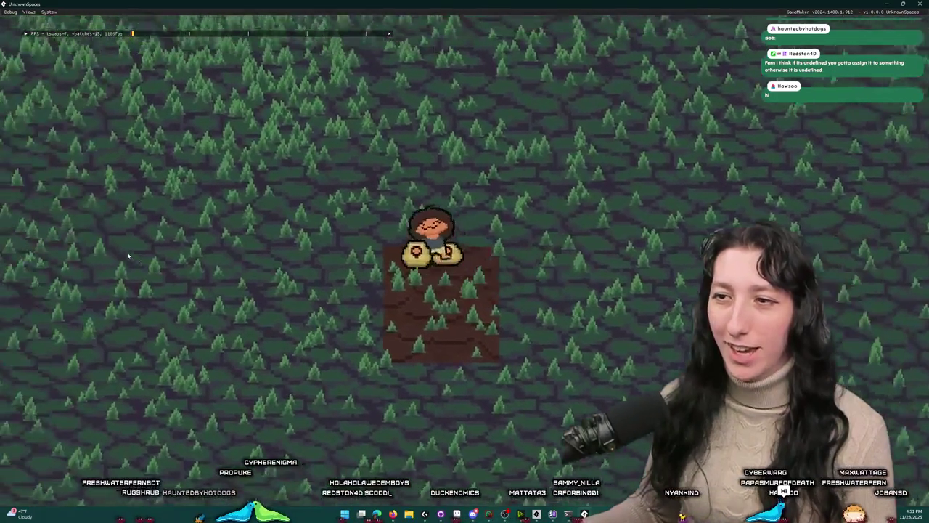
key(d)
key(d)
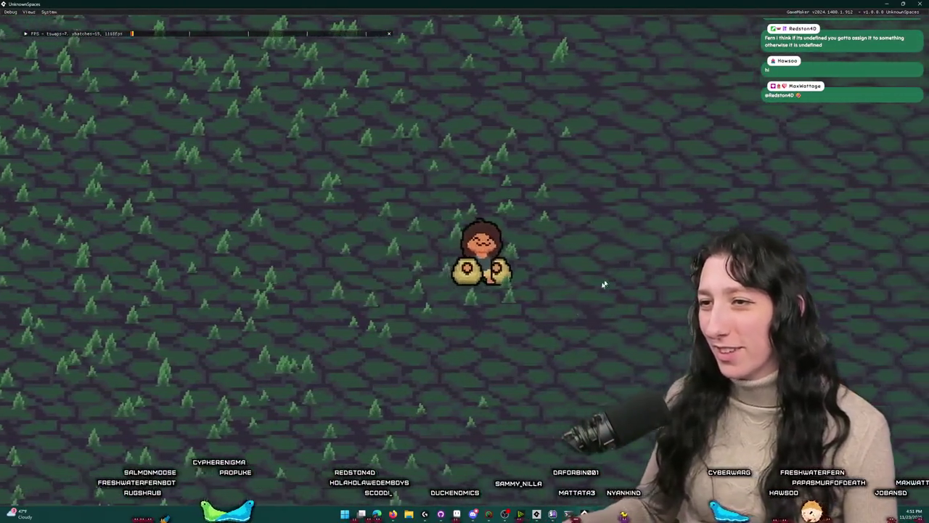
Step: Unequip one backpack into the inventory grid and walk left toward the dirt patch
key(i)
mouse_move(499, 186)
mouse_down()
mouse_move(338, 287)
mouse_move(193, 320)
mouse_up()
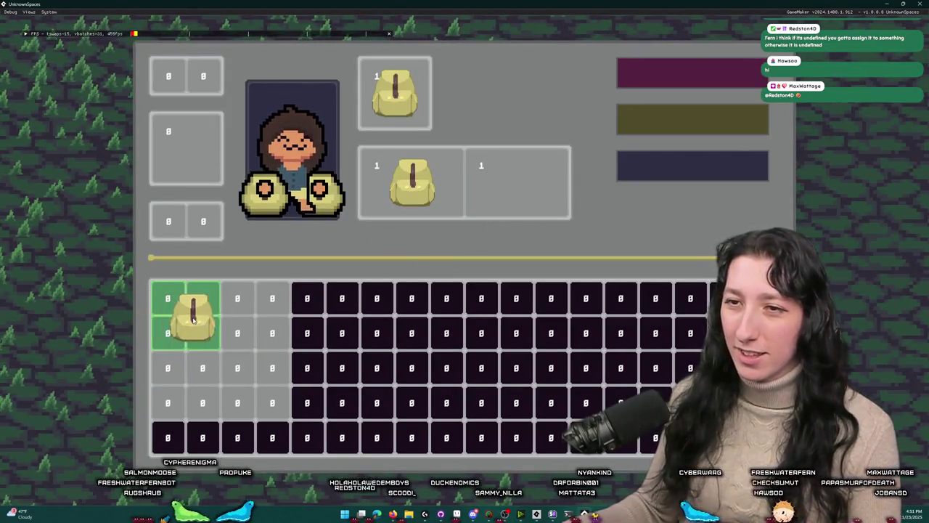
key(i)
key(a)
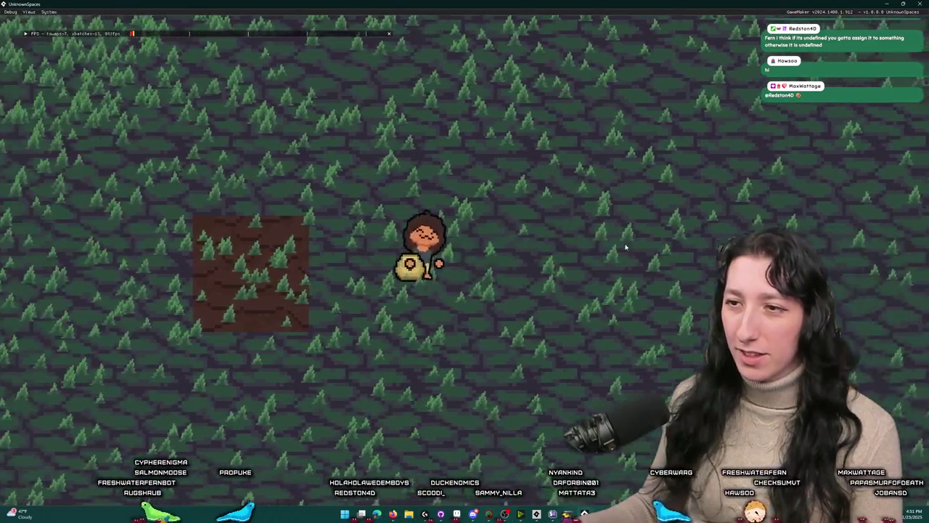
Step: Move the equipped backpack to the right bag slot and walk the character around the forest
key(i)
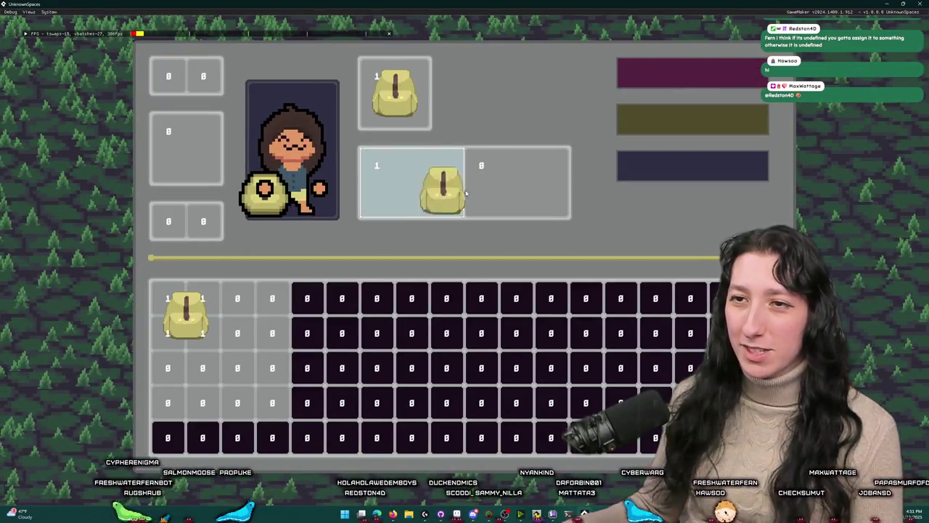
drag(466, 193, 519, 190)
key(i)
key(a)
key(w)
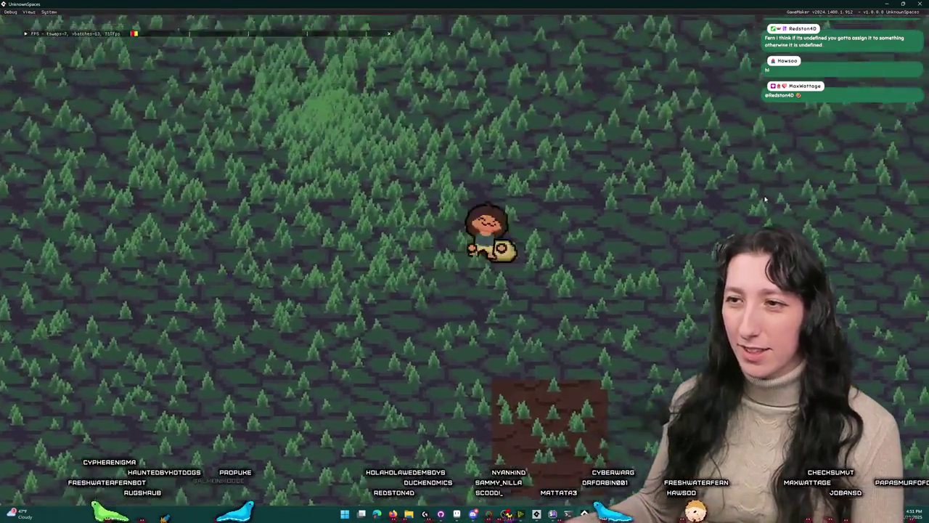
key(d)
key(s)
key(a)
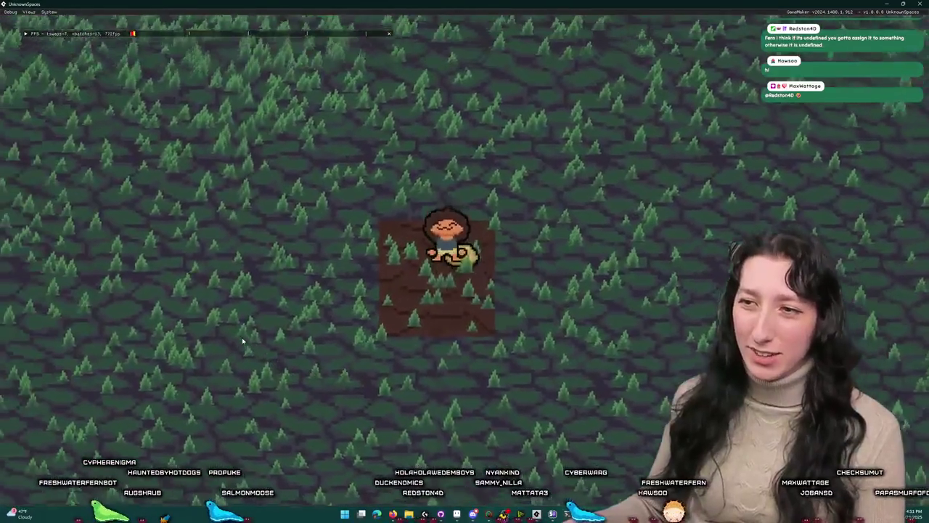
key(w)
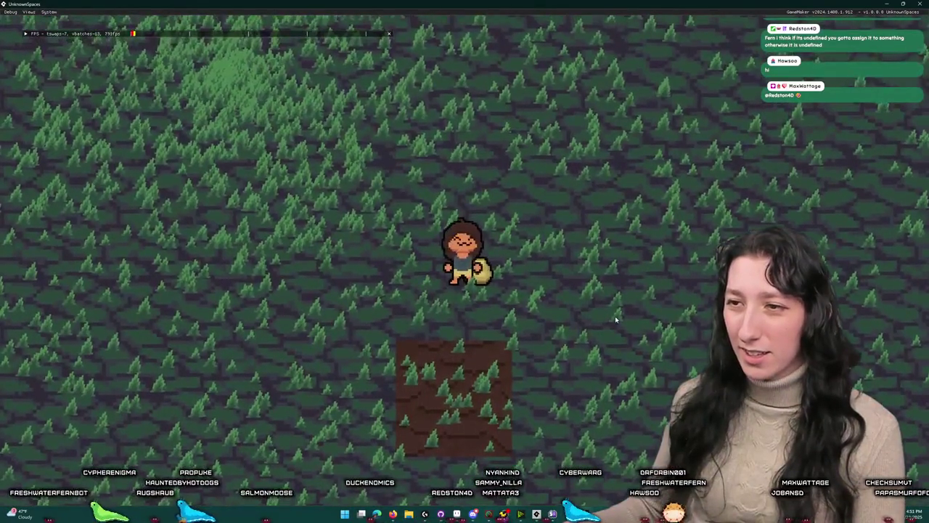
key(d)
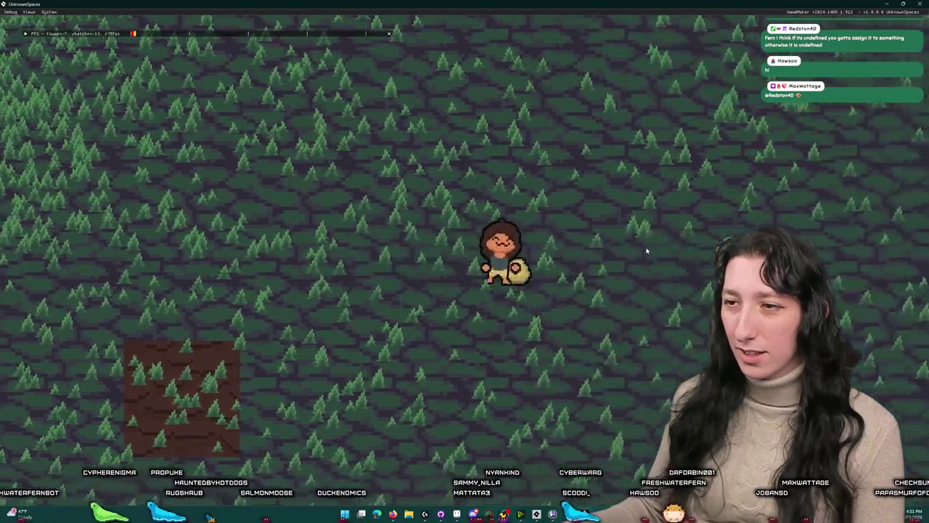
key(d)
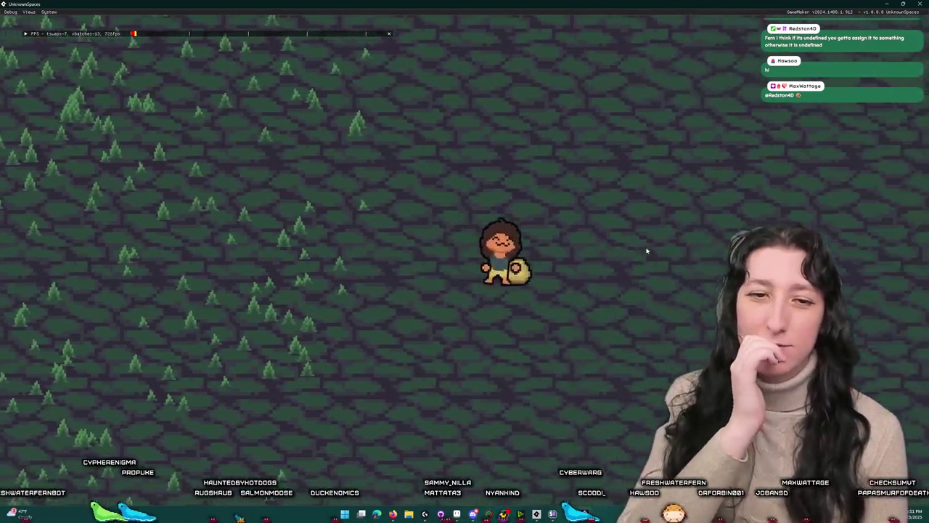
key(a)
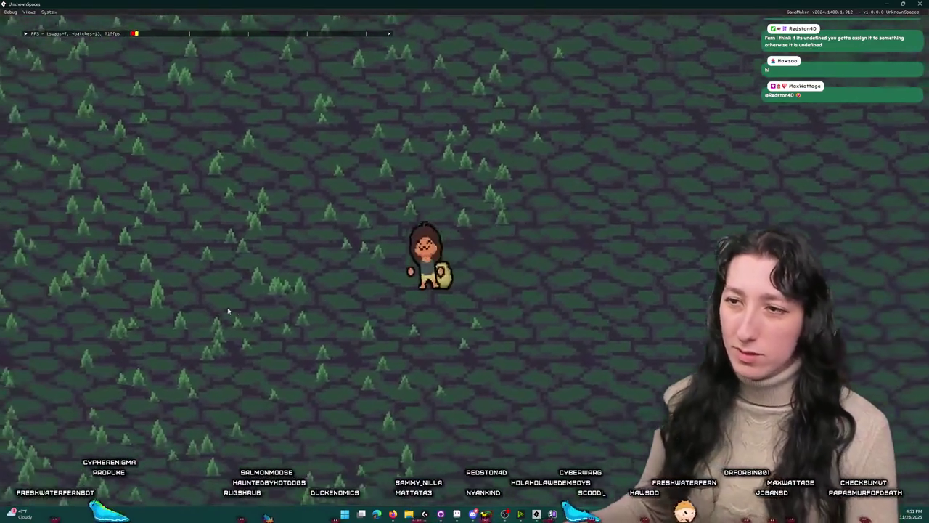
Step: Put a backpack in the left bag slot and walk the character around carrying two backpacks
key(e)
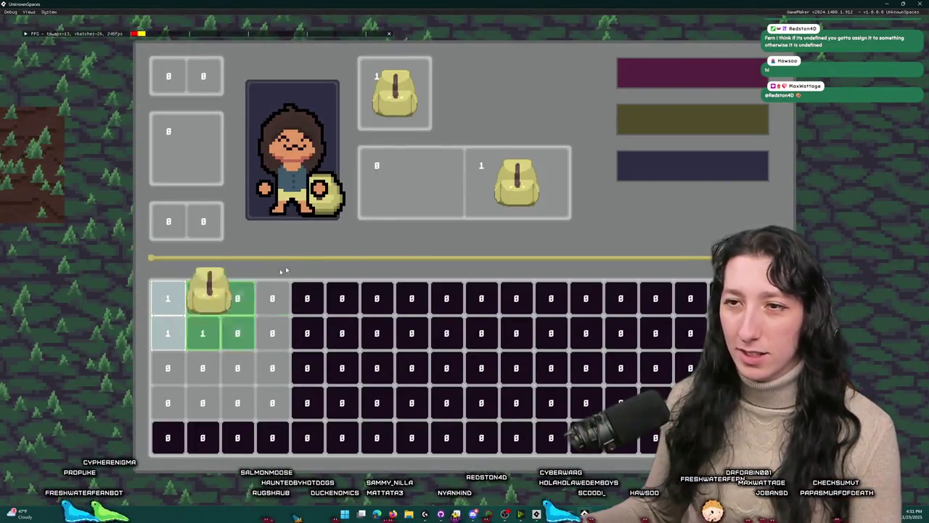
mouse_move(284, 270)
mouse_down()
mouse_move(522, 204)
mouse_move(218, 294)
mouse_move(407, 189)
mouse_move(474, 207)
mouse_up()
key(e)
key(a)
key(w)
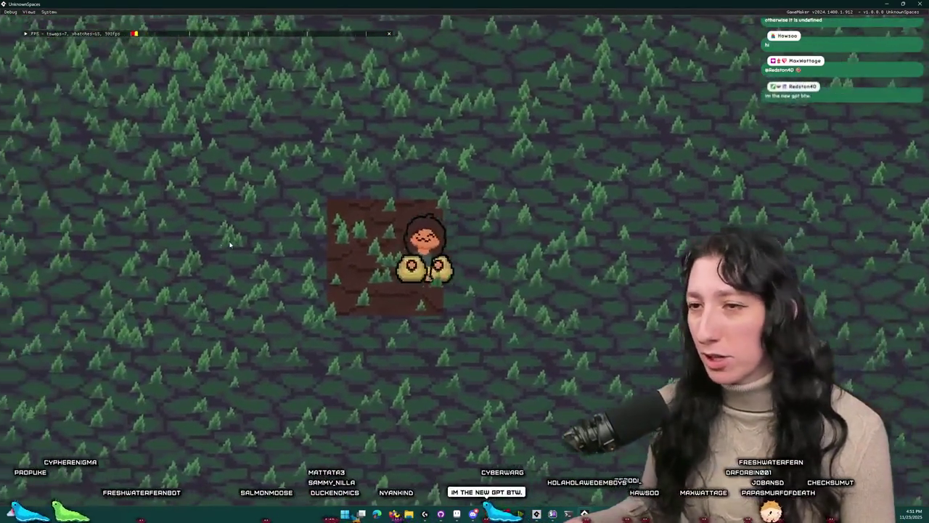
key(w)
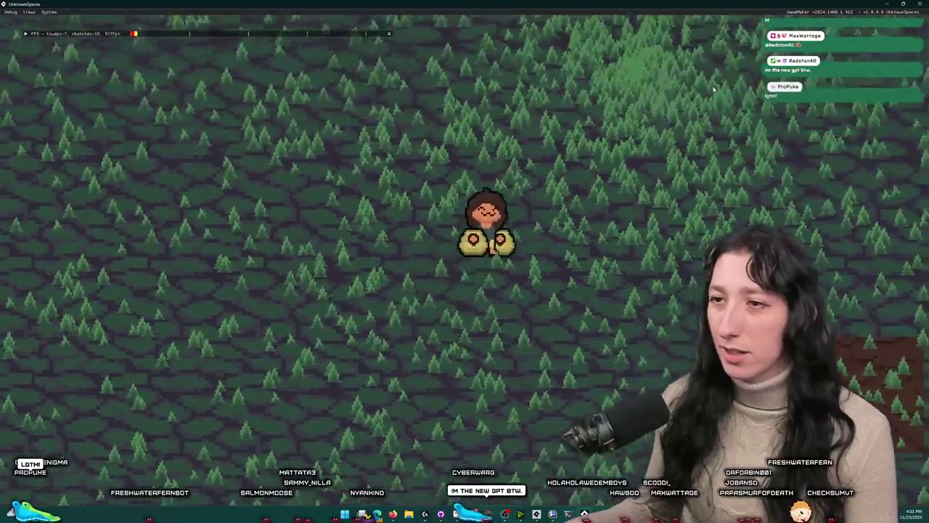
key(d)
key(s)
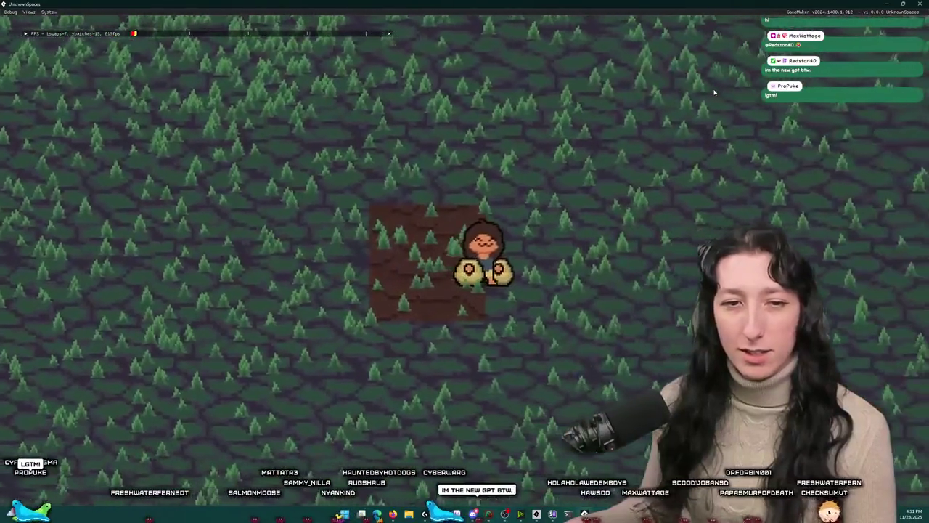
Step: Unequip both backpacks back into the inventory grid and close the inventory
key(e)
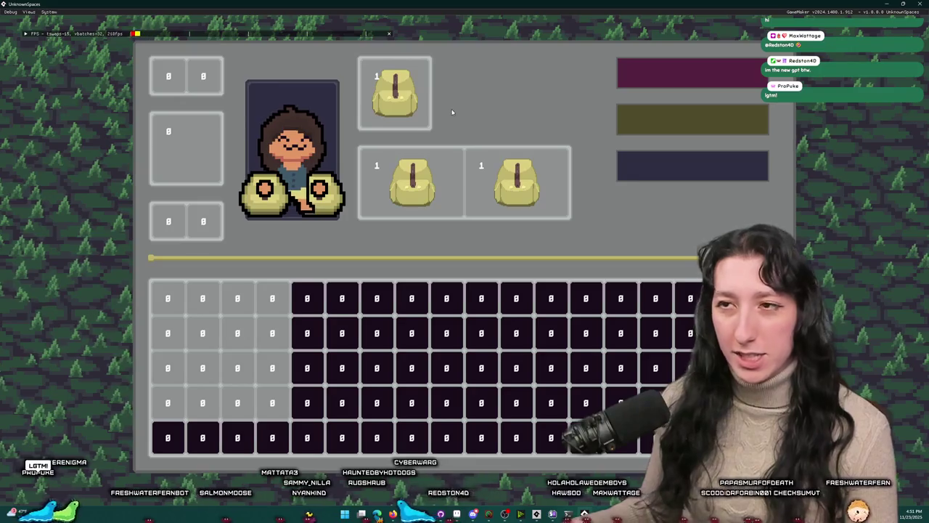
mouse_move(412, 181)
mouse_down()
mouse_move(208, 290)
mouse_move(220, 316)
mouse_up()
mouse_move(517, 182)
mouse_down()
mouse_move(194, 408)
mouse_move(220, 385)
mouse_up()
key(e)
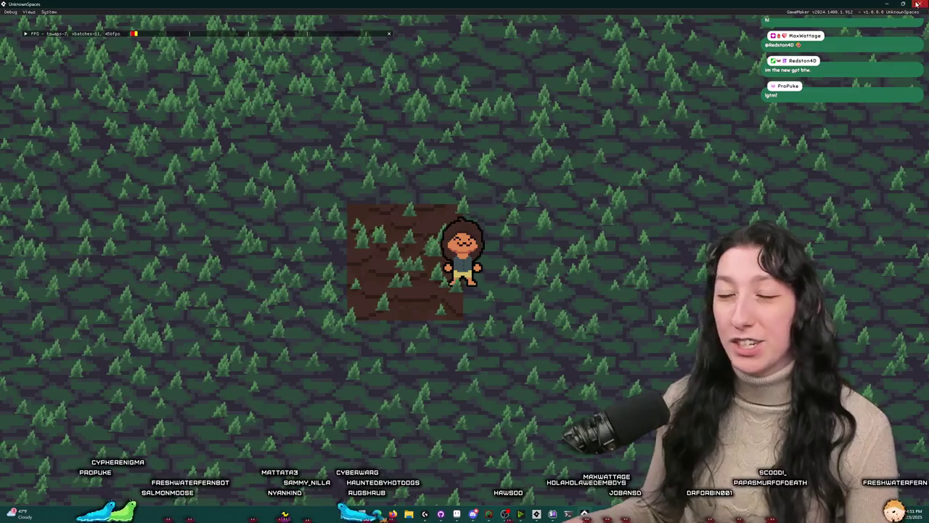
Step: Close the running game and return to the back-hand code in scr_character
click(917, 4)
scroll(151, 157, up, 2)
click(151, 165)
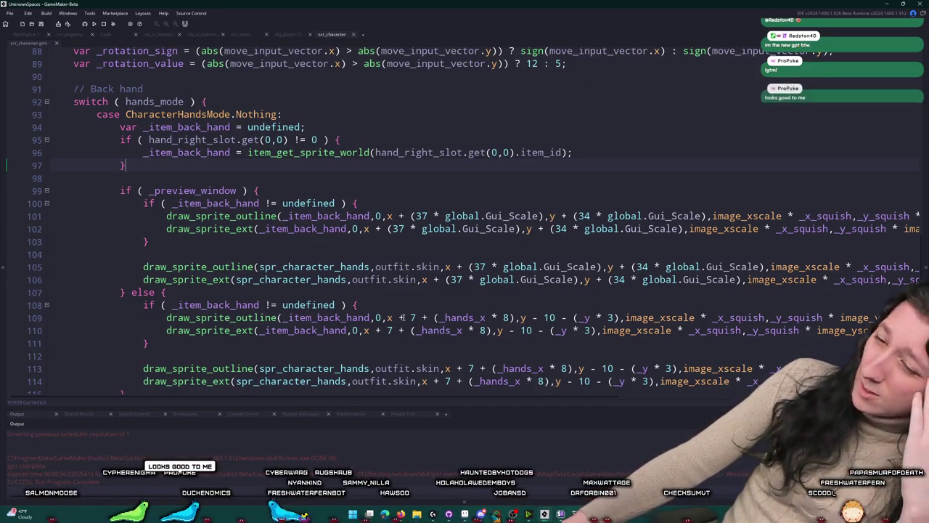
mouse_move(482, 514)
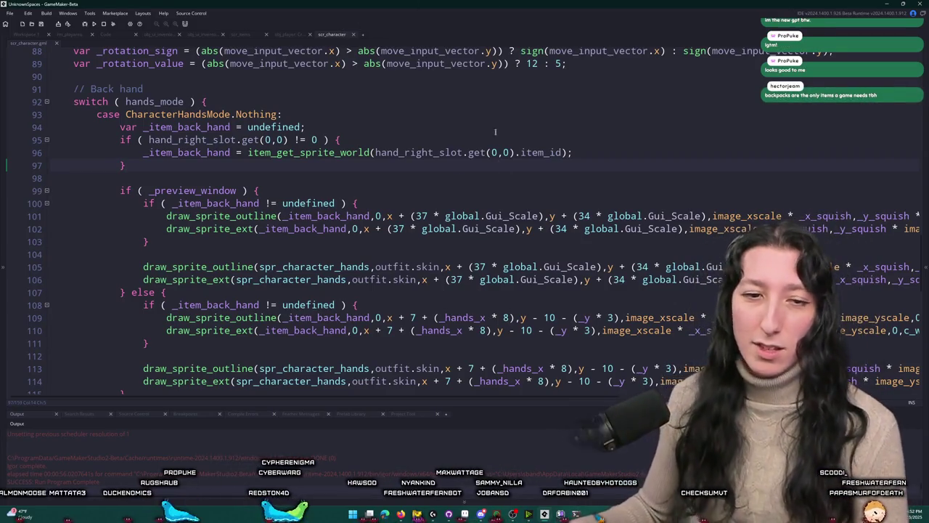
key(alt+Tab)
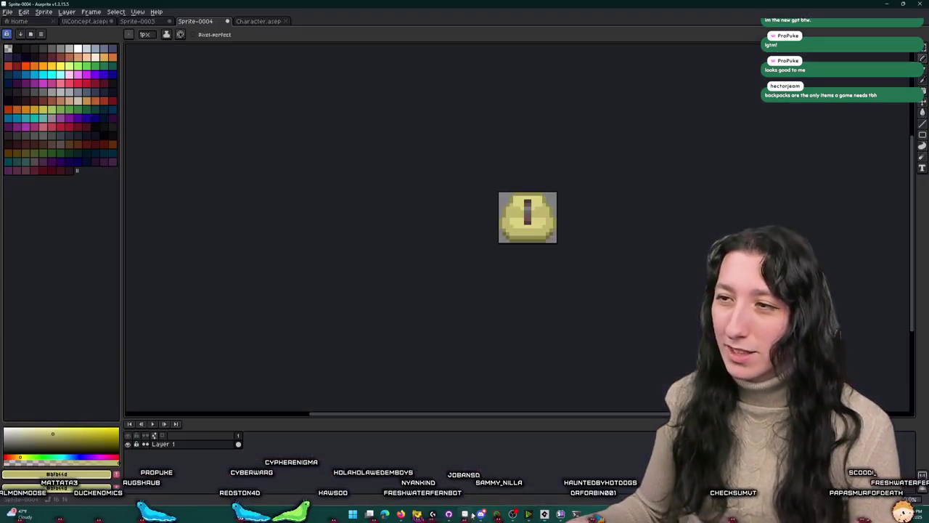
Step: Save the small backpack sprite, then bring up the Character.aseprite sprite
key(ctrl+s)
key(Return)
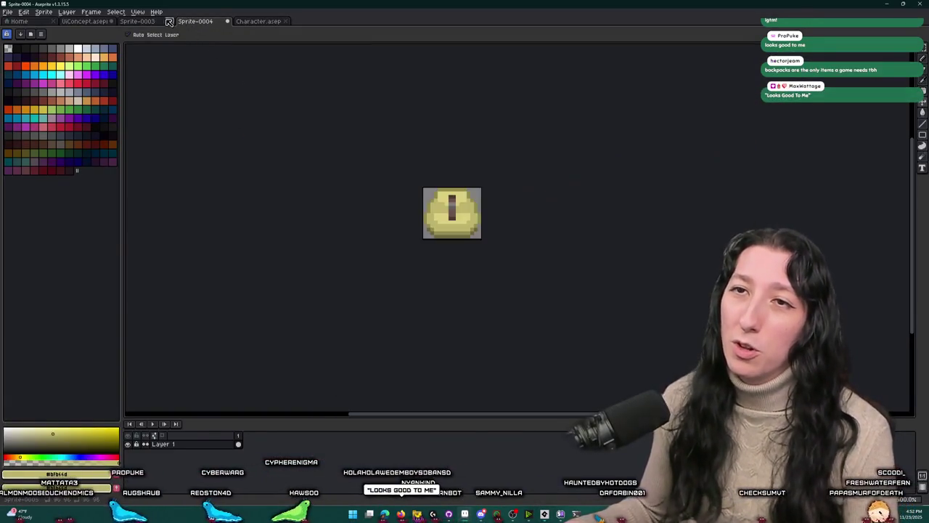
click(138, 22)
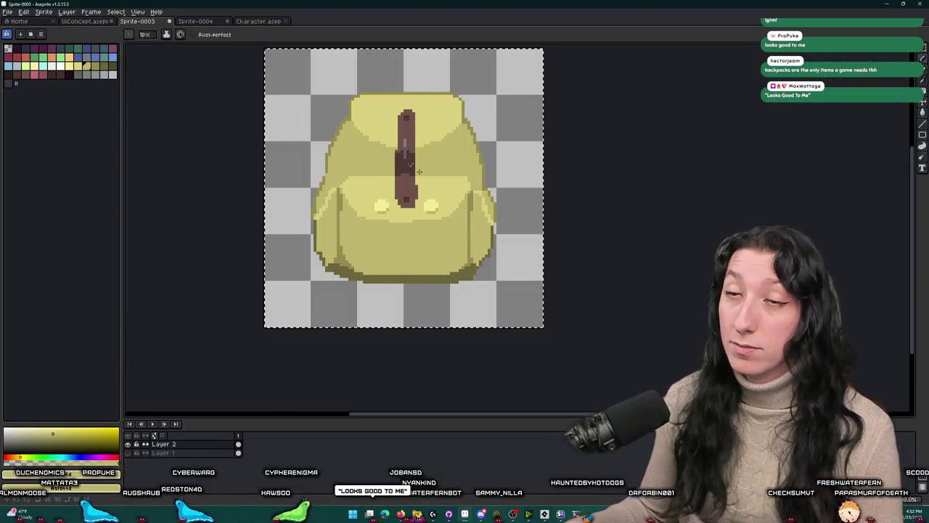
click(267, 21)
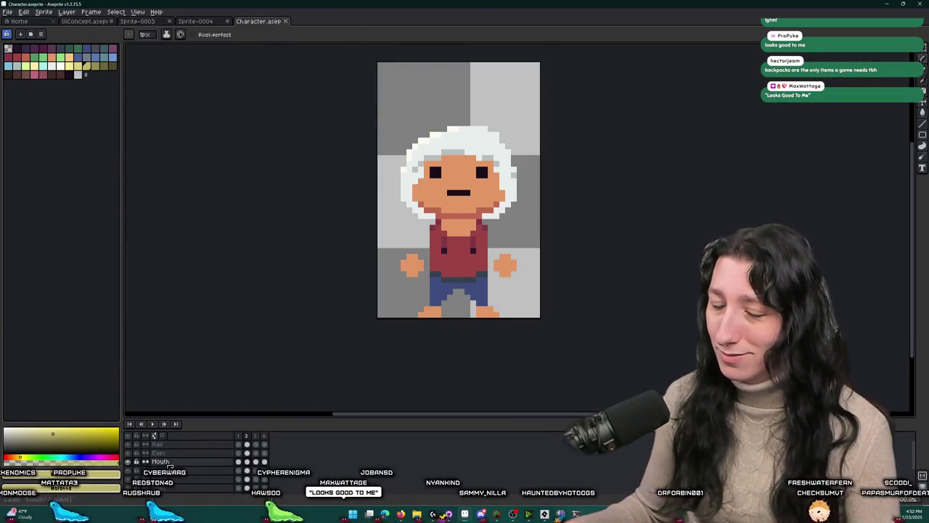
scroll(369, 225, down, 3)
scroll(331, 254, up, 2)
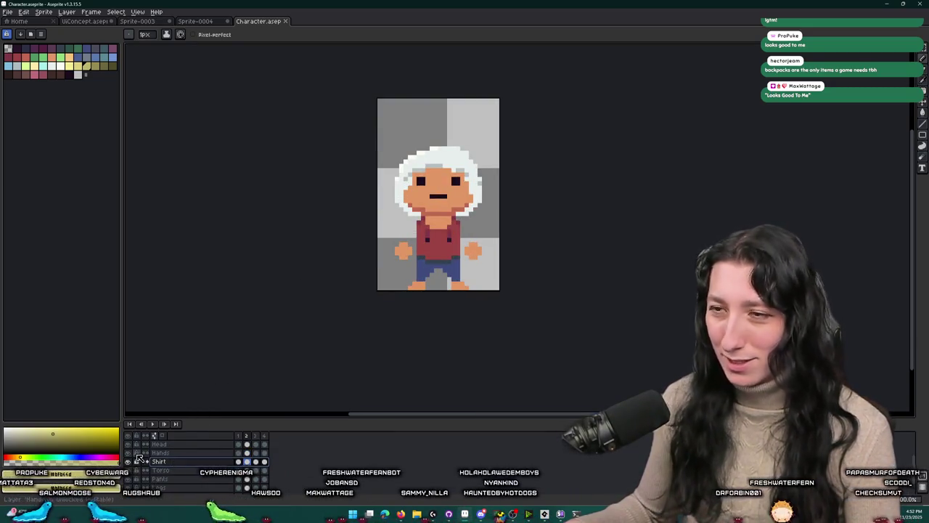
Step: Hide the character's Shirt layer and apply a command from the Sprite menu
click(128, 461)
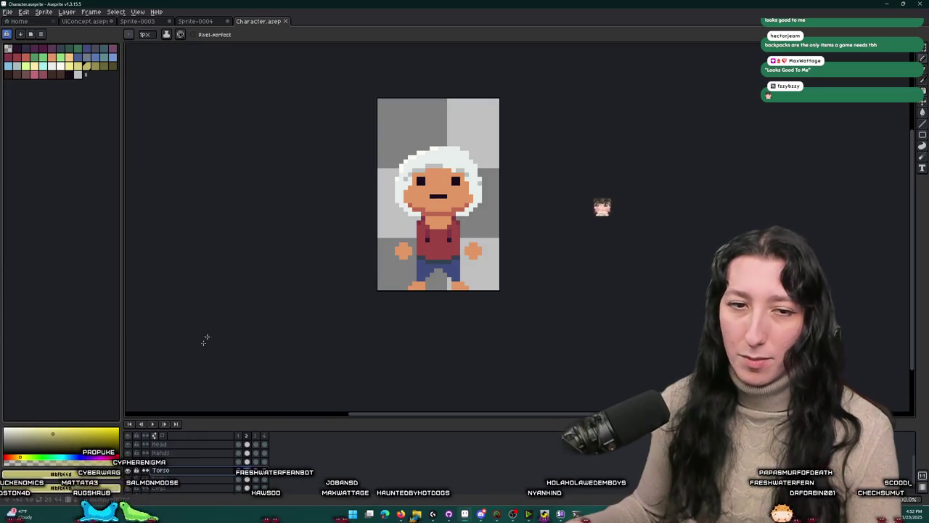
scroll(507, 208, up, 1)
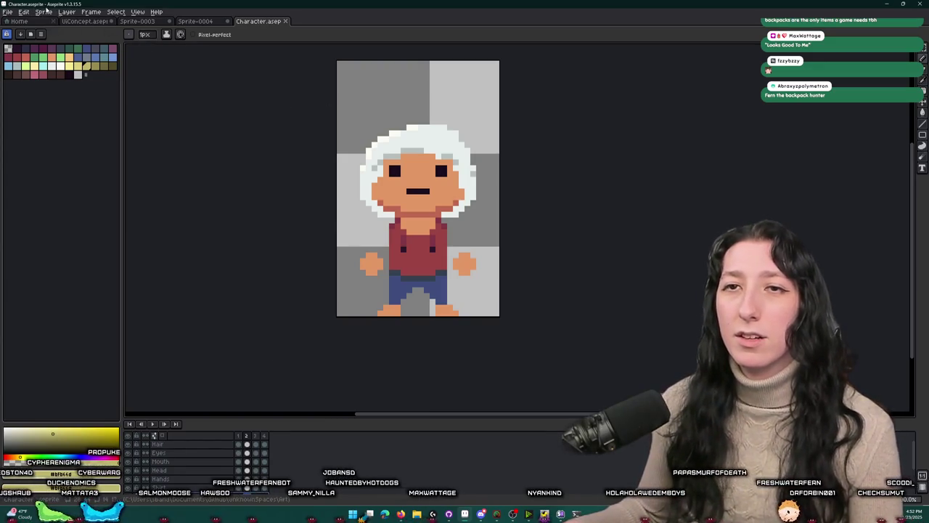
click(45, 11)
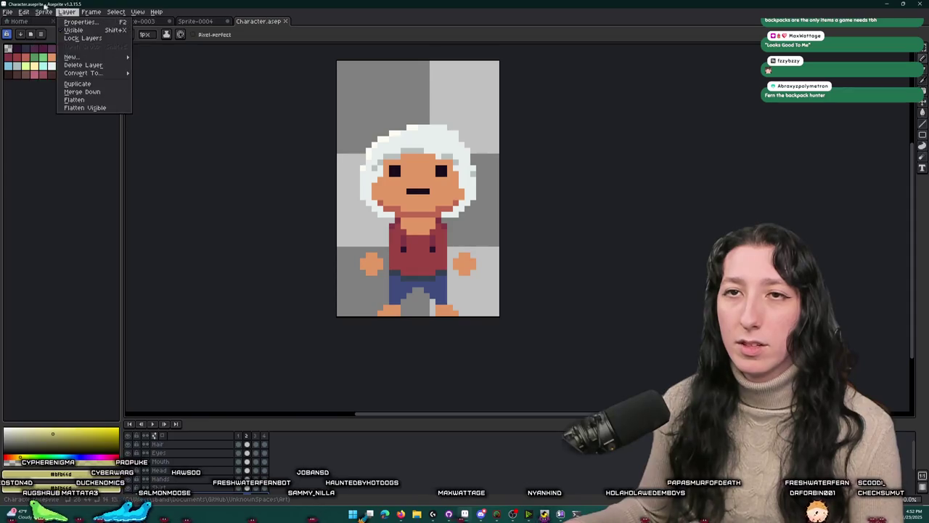
mouse_move(20, 86)
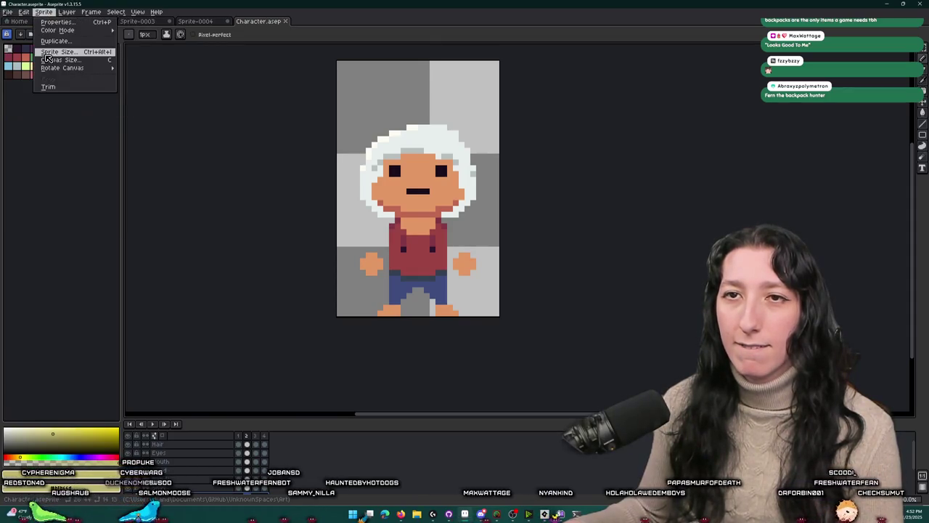
click(179, 112)
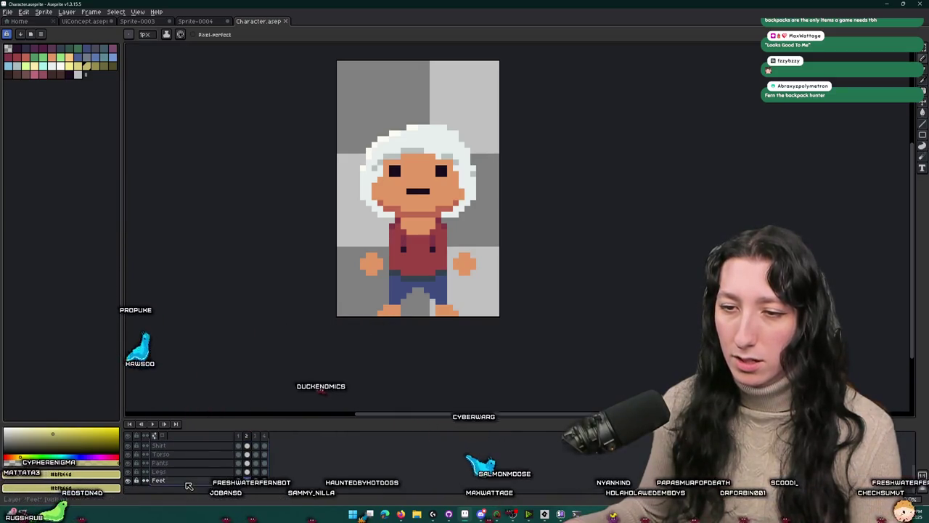
Step: Check the Feet layer options without flattening, reselect the Pencil, and show the yellow bell sprite
right_click(189, 481)
key(Escape)
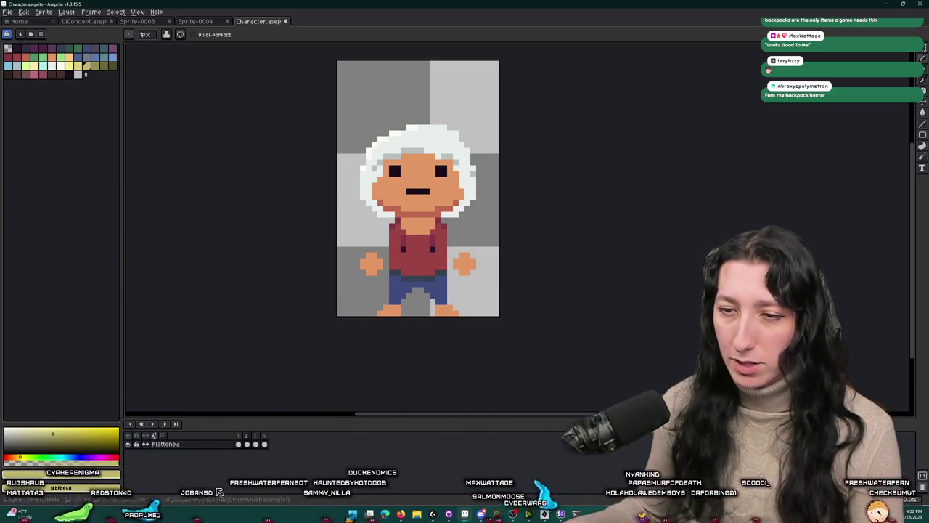
key(v)
key(b)
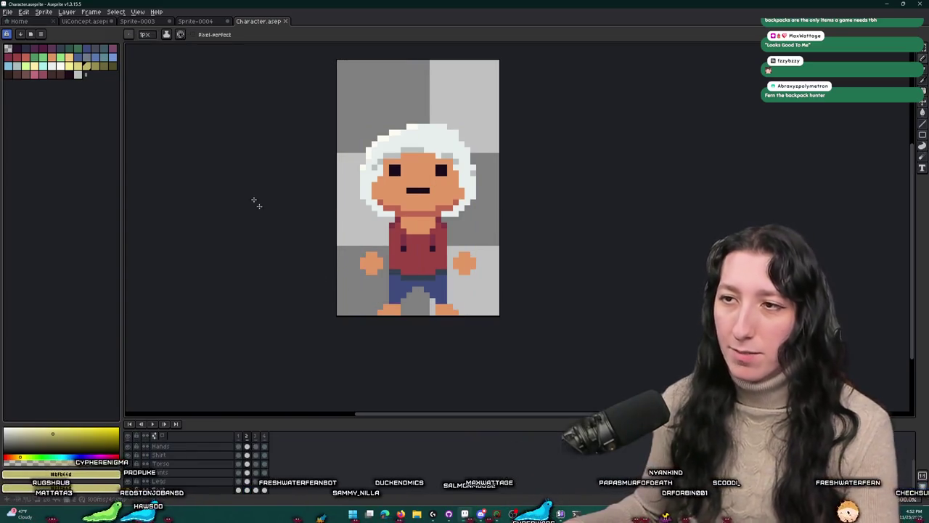
click(196, 22)
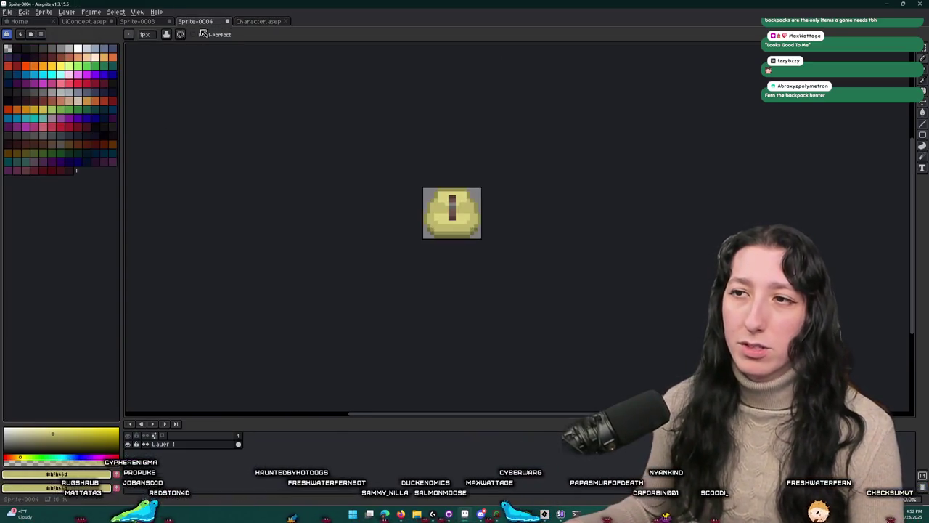
click(8, 12)
Step: Create a new sprite through File > New and close the original Character.aseprite file
click(7, 12)
click(7, 12)
click(16, 23)
key(Return)
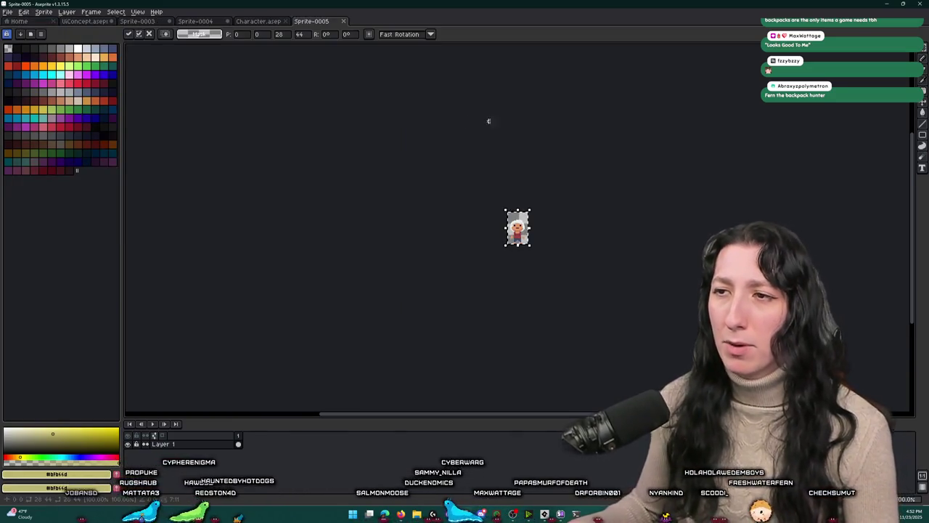
click(254, 22)
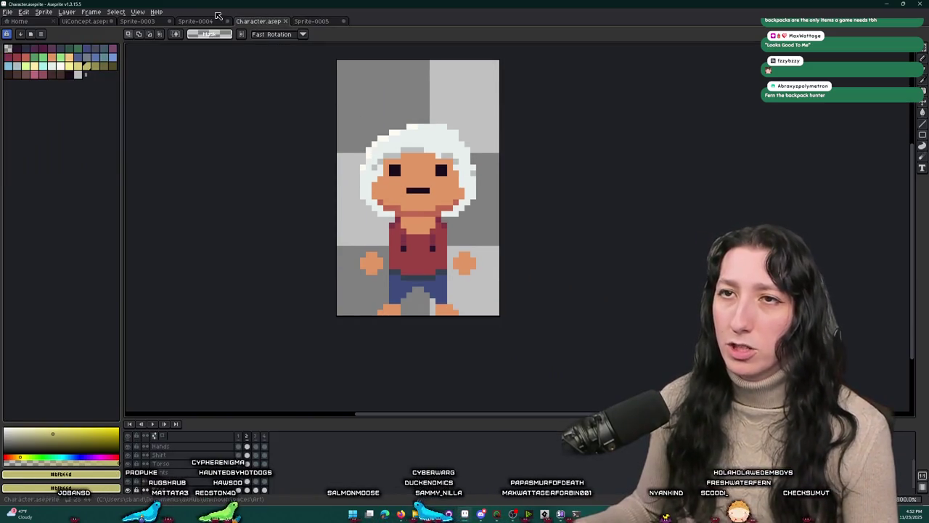
click(285, 21)
Step: Pick the yellow bell's olive colour, then return to the new sprite with the torso in view
click(195, 21)
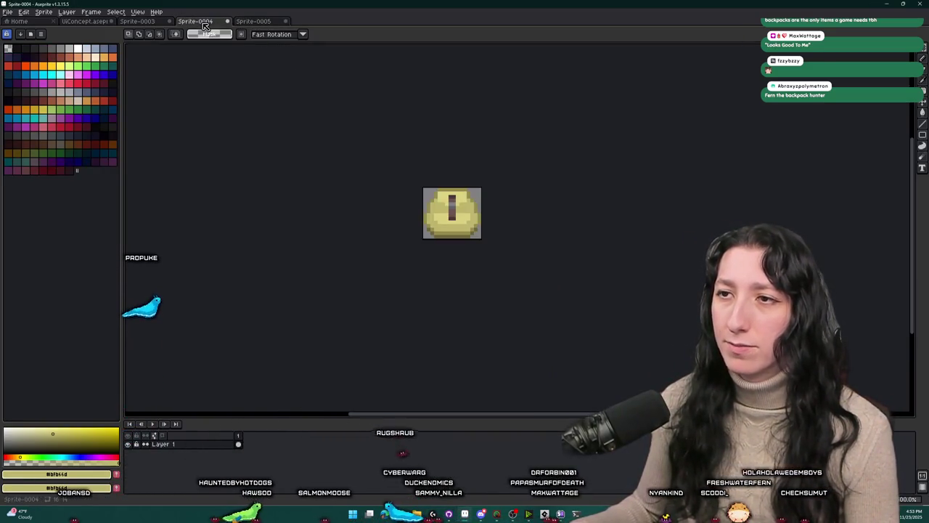
scroll(432, 232, up, 3)
scroll(426, 154, up, 1)
key(i)
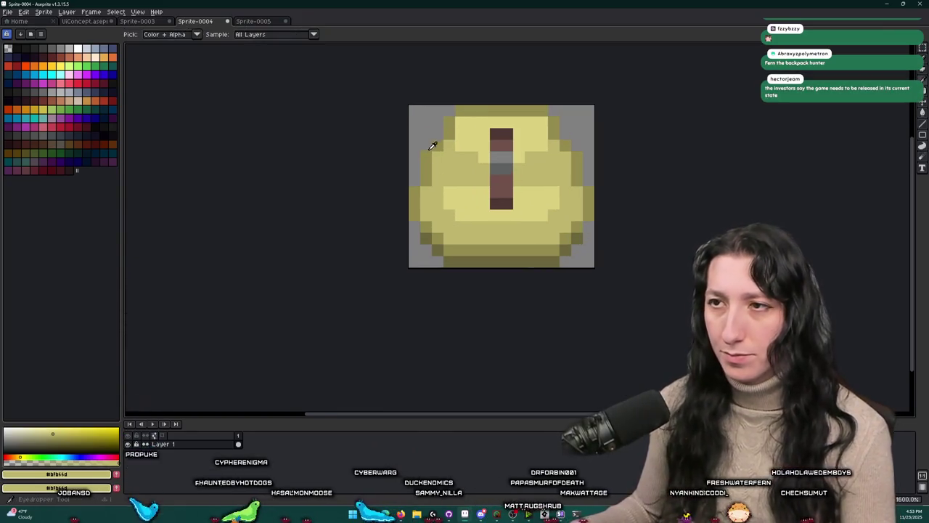
key(ctrl+Tab)
key(b)
scroll(419, 218, up, 3)
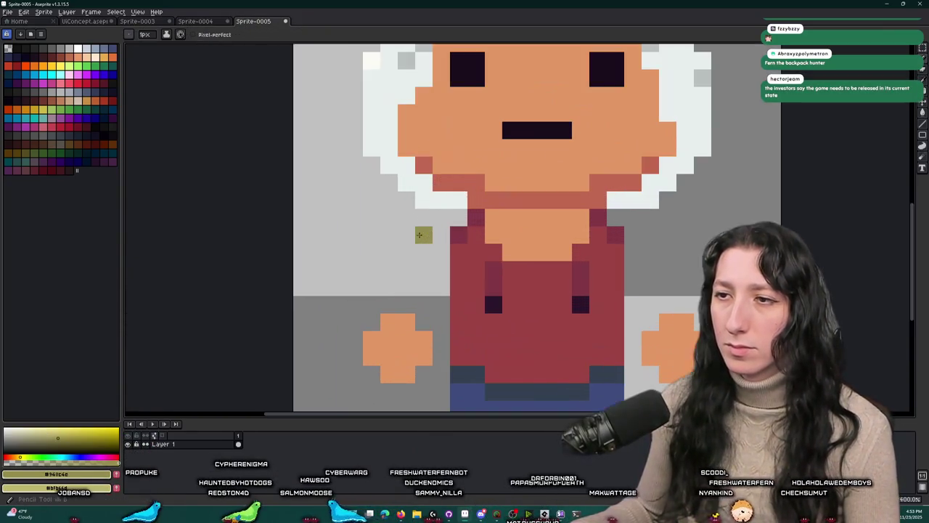
drag(440, 214, 407, 195)
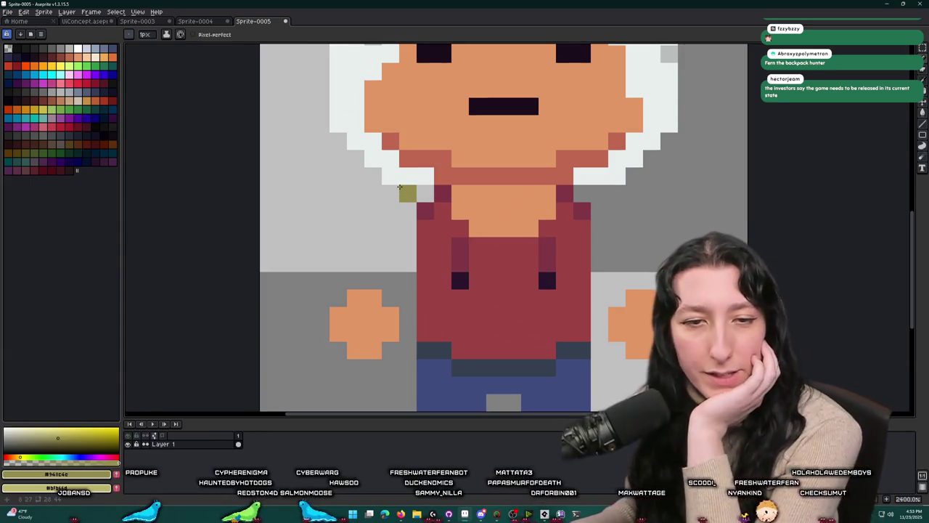
Step: Draw the left olive strap down beside the torso, redoing its light column one pixel right
mouse_move(391, 175)
mouse_down()
mouse_move(408, 228)
mouse_move(408, 193)
mouse_move(359, 174)
mouse_move(346, 225)
mouse_up()
key(ctrl+z)
key(v)
key(b)
click(426, 194)
drag(363, 189, 364, 259)
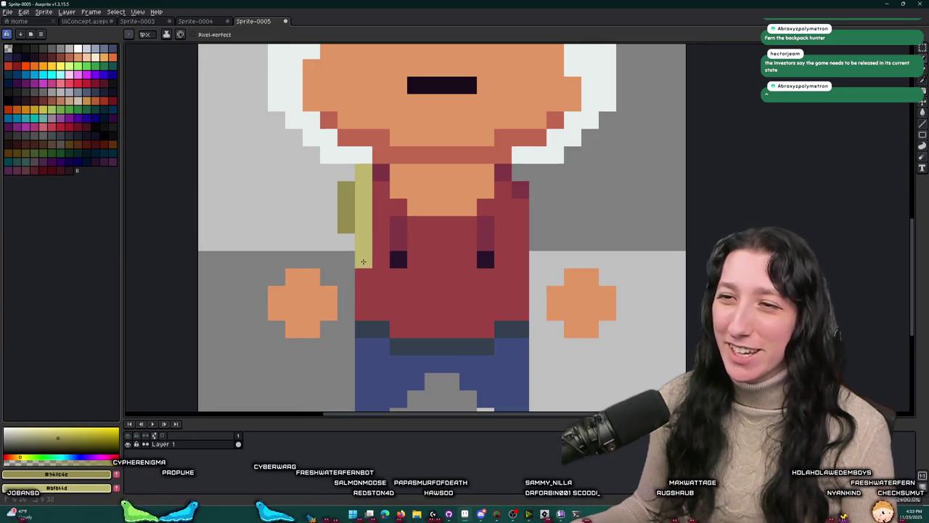
key(ctrl+z)
drag(382, 190, 377, 252)
click(363, 277)
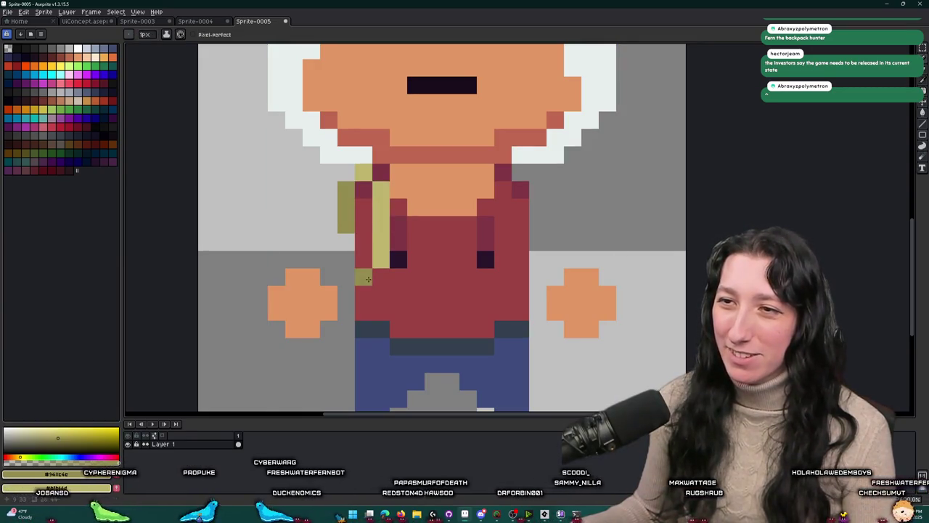
scroll(364, 276, down, 3)
scroll(415, 306, up, 4)
Step: Draw the right shoulder strap down to the belt, touching up the surrounding red shirt pixels
click(446, 239)
click(440, 255)
click(440, 232)
click(462, 237)
mouse_move(461, 254)
mouse_down()
mouse_move(440, 255)
mouse_move(444, 342)
mouse_up()
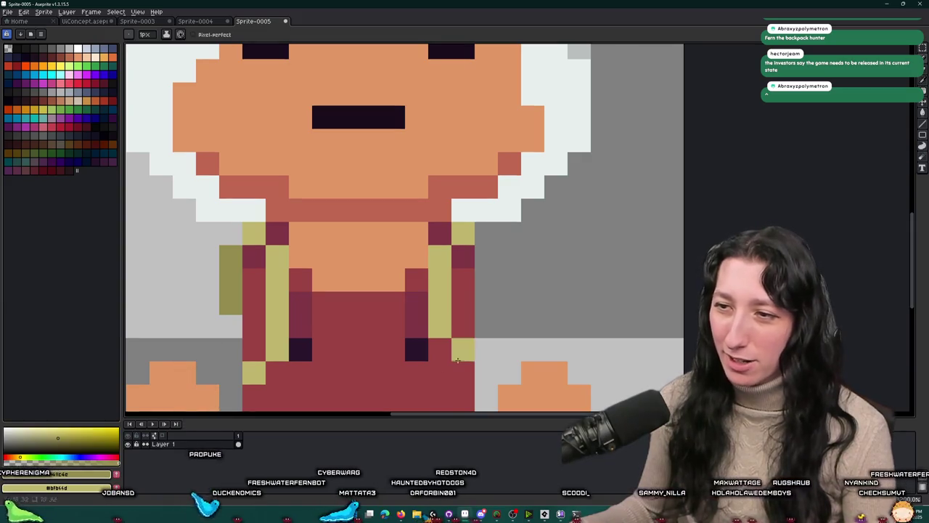
scroll(456, 370, down, 4)
scroll(418, 368, up, 4)
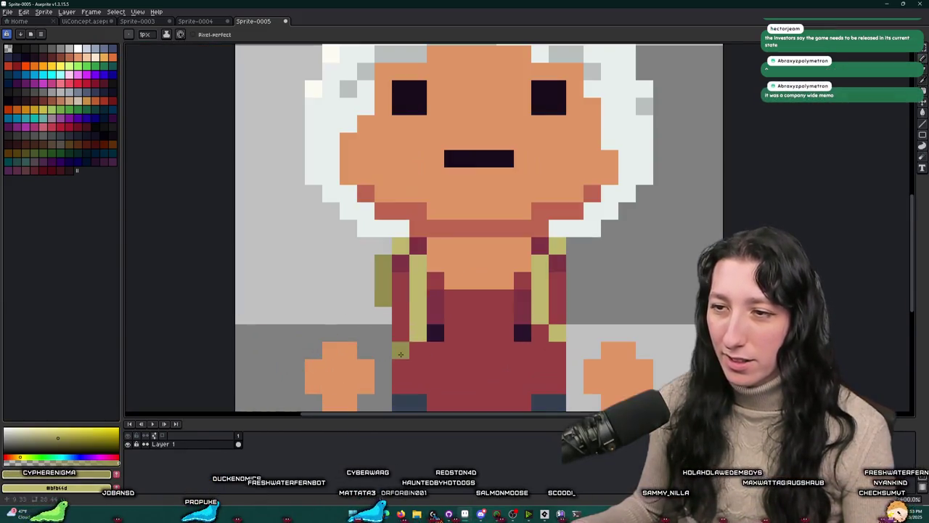
Step: Recolour a stray strap pixel with the shirt's red, then reselect the strap's olive colour
key(e)
alt+click(418, 351)
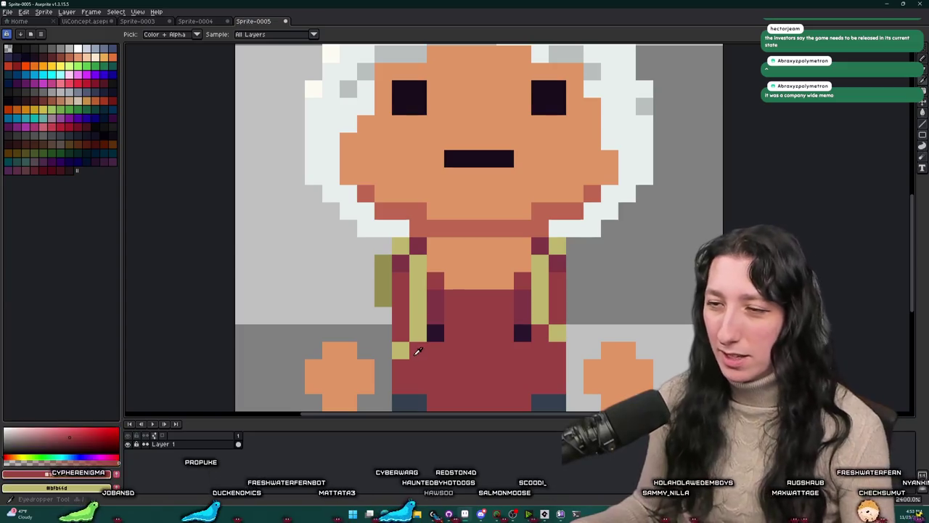
click(413, 333)
alt+click(534, 308)
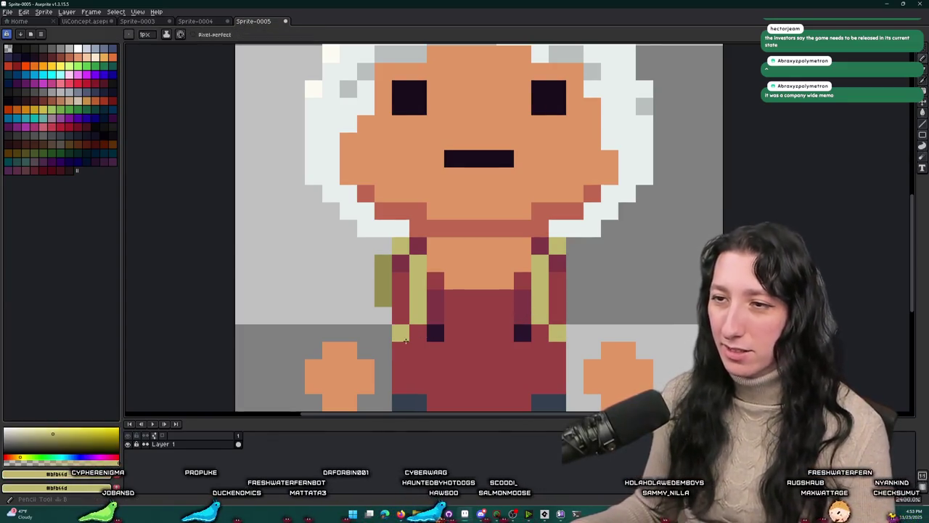
scroll(436, 305, down, 4)
scroll(317, 294, up, 3)
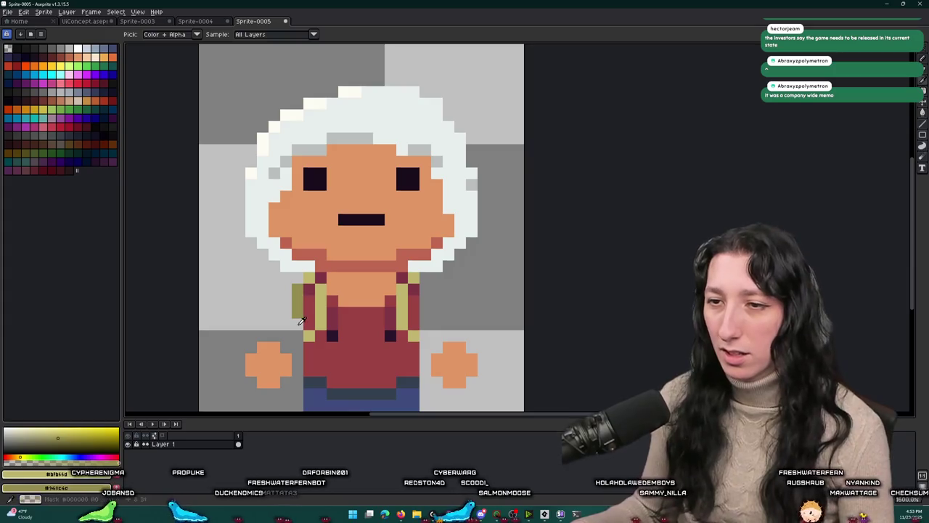
Step: Fill in the bottom of the left strap and extend the right strap downward with olive pixels
click(298, 324)
drag(426, 324, 426, 291)
scroll(427, 296, down, 4)
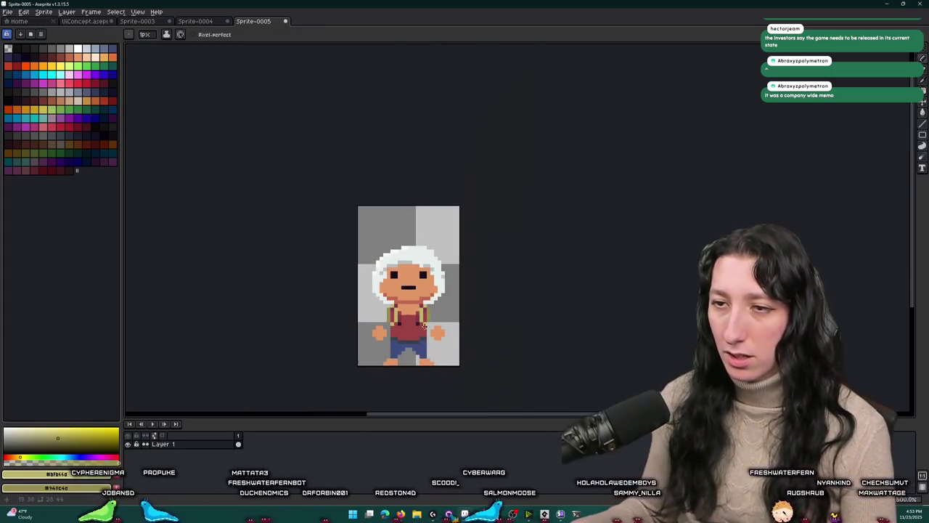
scroll(392, 298, up, 4)
click(391, 339)
click(519, 280)
click(519, 339)
Step: Add a pale pixel atop the right strap and one final olive strap pixel
click(523, 271)
scroll(508, 268, down, 4)
scroll(429, 229, up, 4)
scroll(425, 225, down, 4)
scroll(425, 225, up, 4)
click(420, 217)
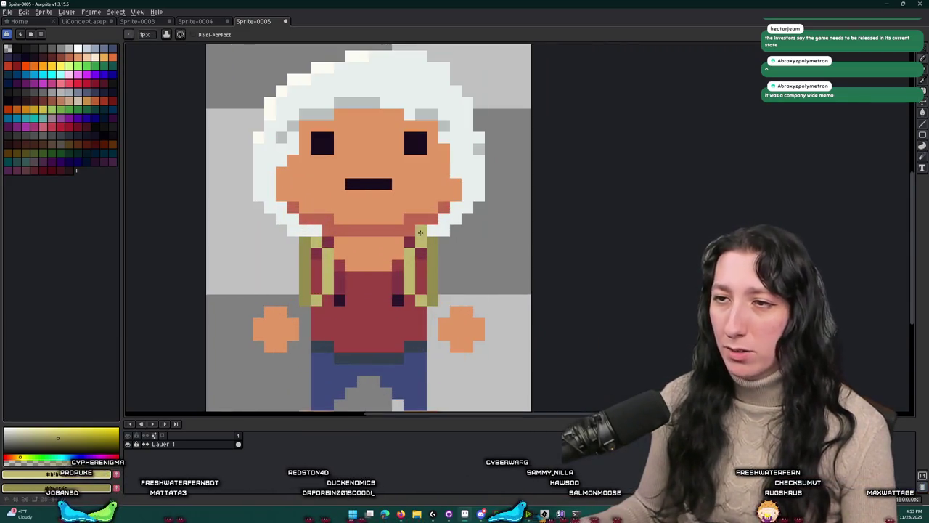
scroll(316, 305, down, 4)
scroll(316, 305, down, 3)
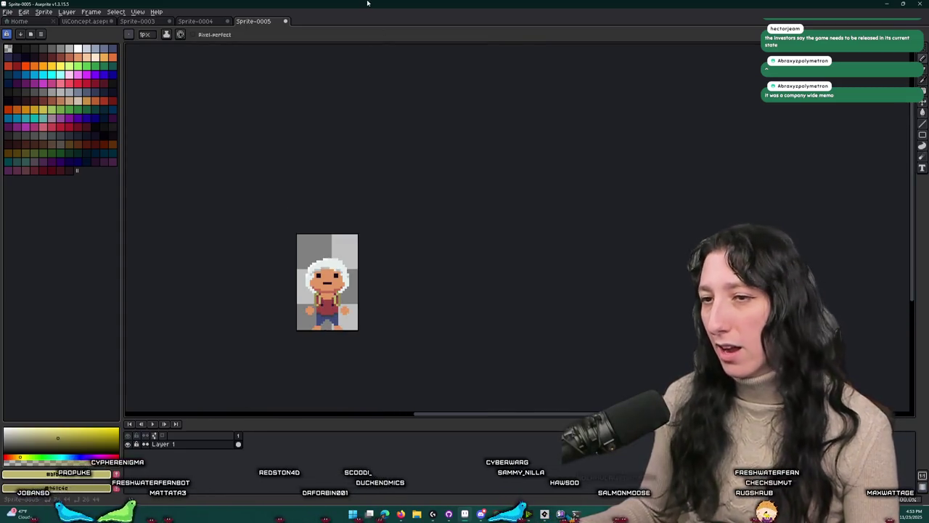
scroll(312, 249, up, 7)
scroll(313, 249, up, 2)
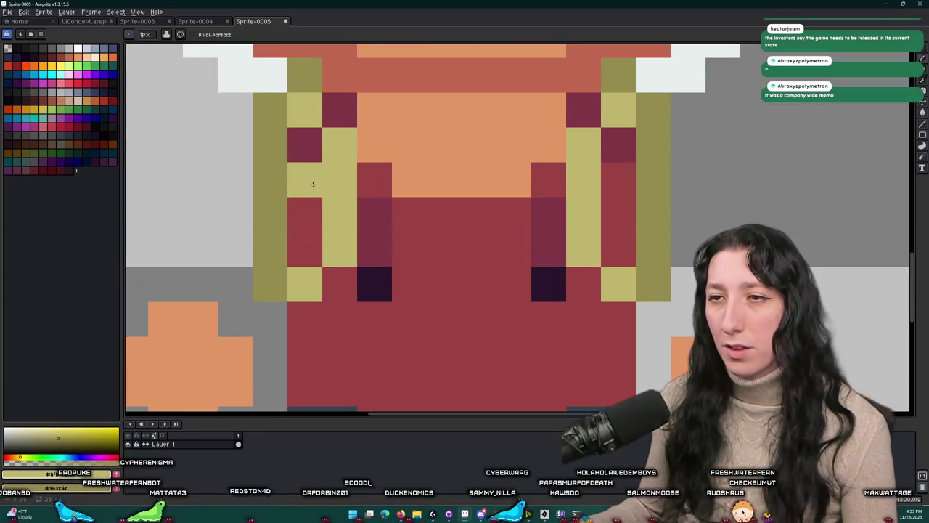
scroll(313, 232, down, 5)
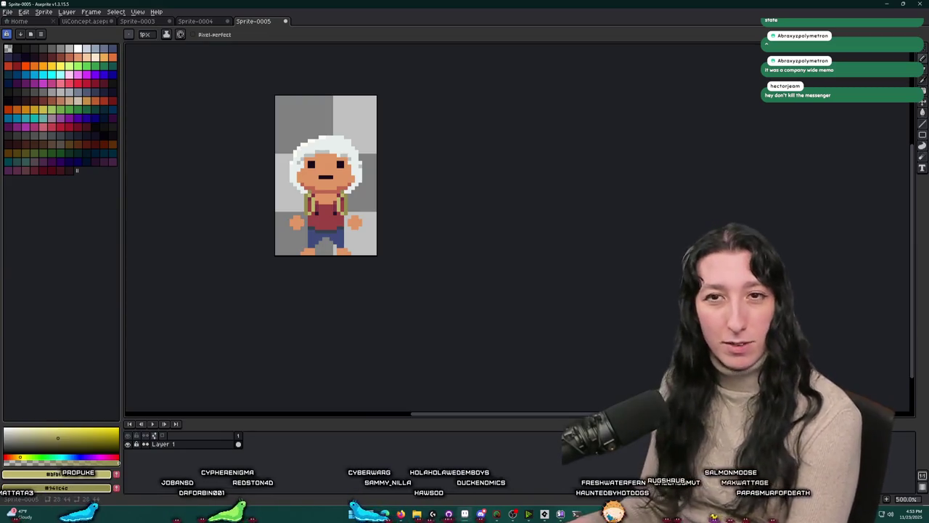
Step: Recentre the finished sprite in view, then switch to GameMaker and run the game
drag(445, 148, 475, 168)
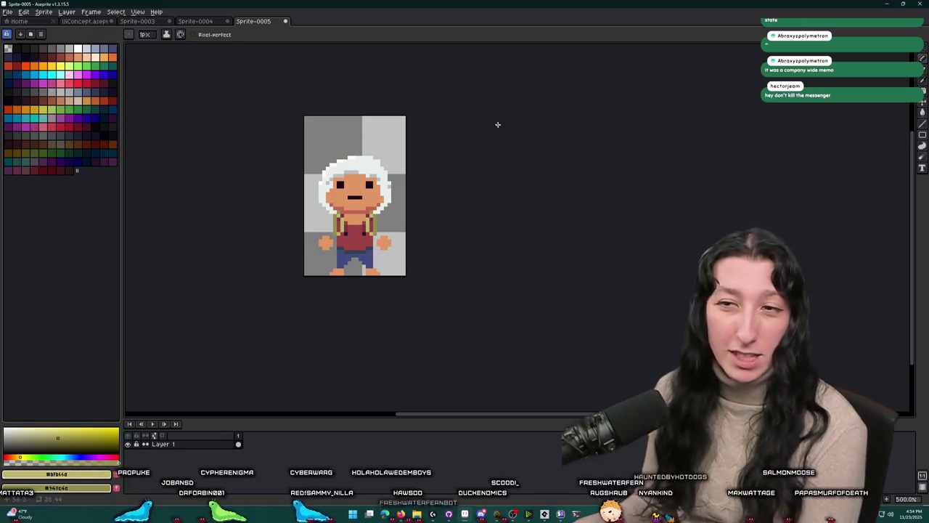
scroll(421, 225, up, 2)
drag(448, 231, 455, 232)
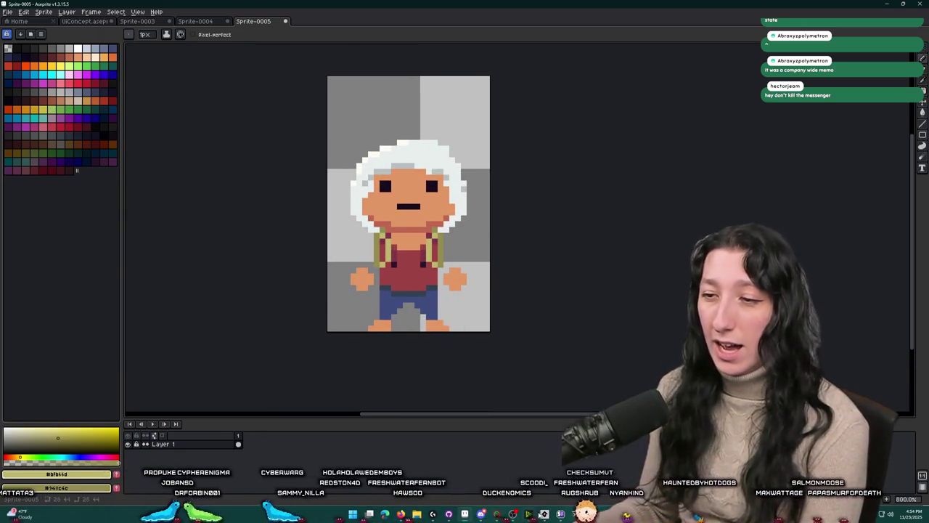
click(543, 514)
click(93, 25)
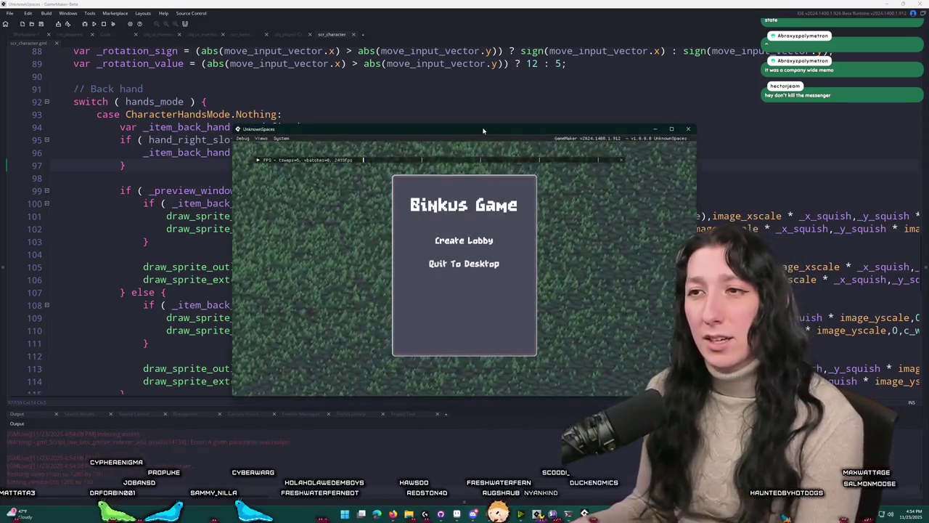
Step: Maximise the game window, create a lobby, and walk the character around with W, A and S
double_click(482, 131)
click(462, 206)
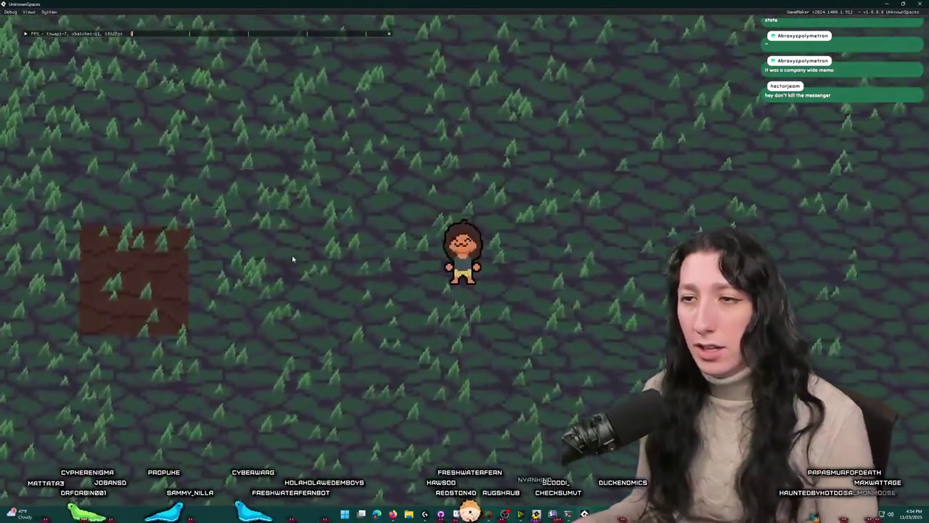
key(w)
key(a)
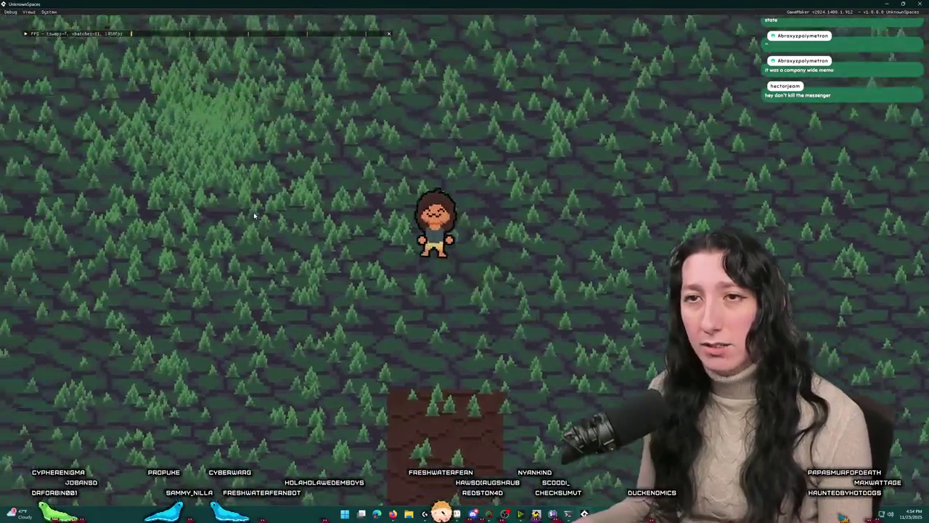
key(w)
key(a)
key(s)
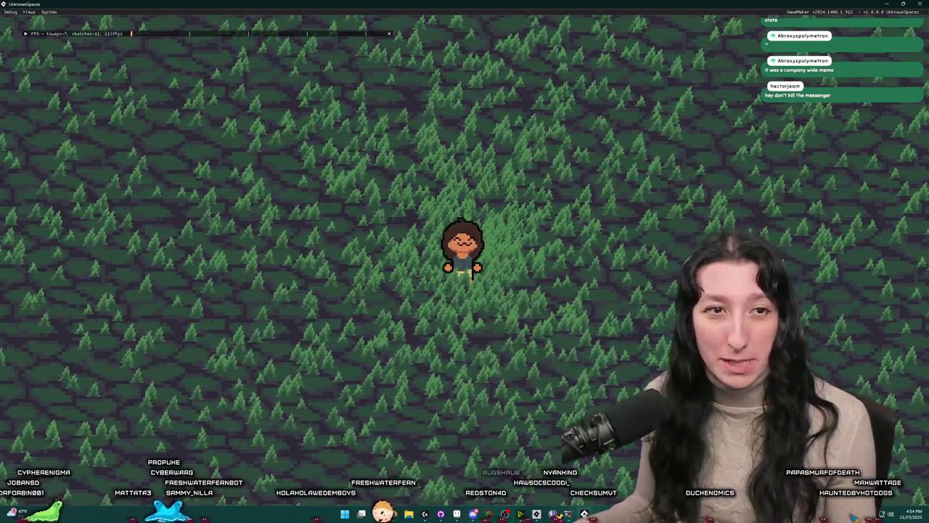
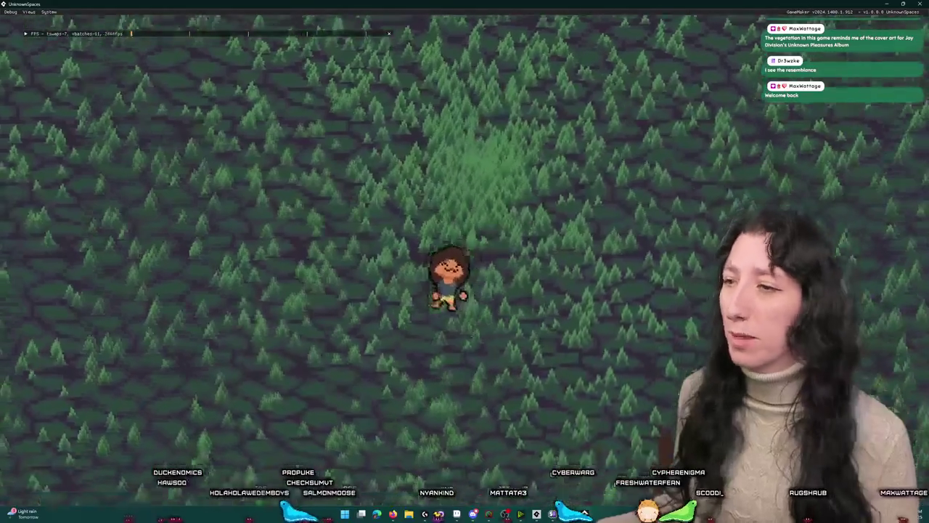
Step: In the running game, drag both equipped backpacks into the top-left inventory cells, then close the game
key(i)
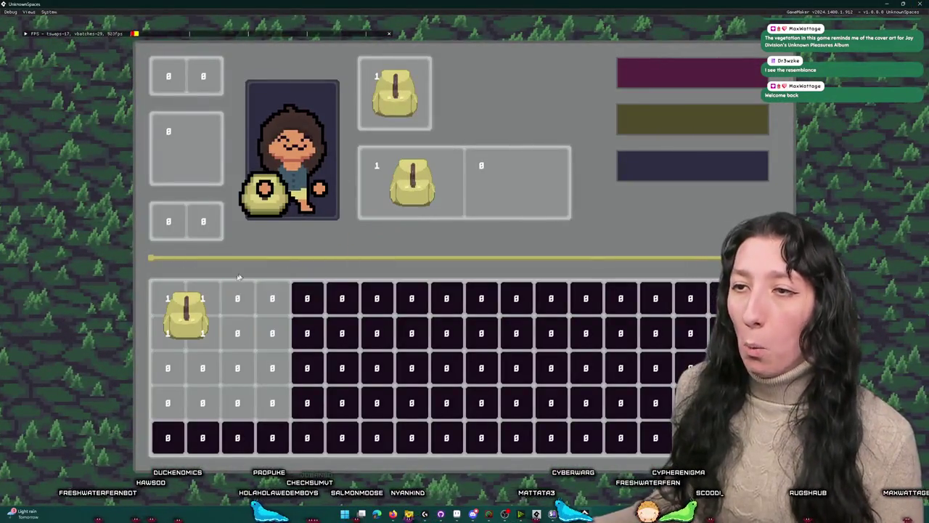
mouse_move(462, 194)
mouse_down()
mouse_move(174, 312)
mouse_move(166, 297)
mouse_up()
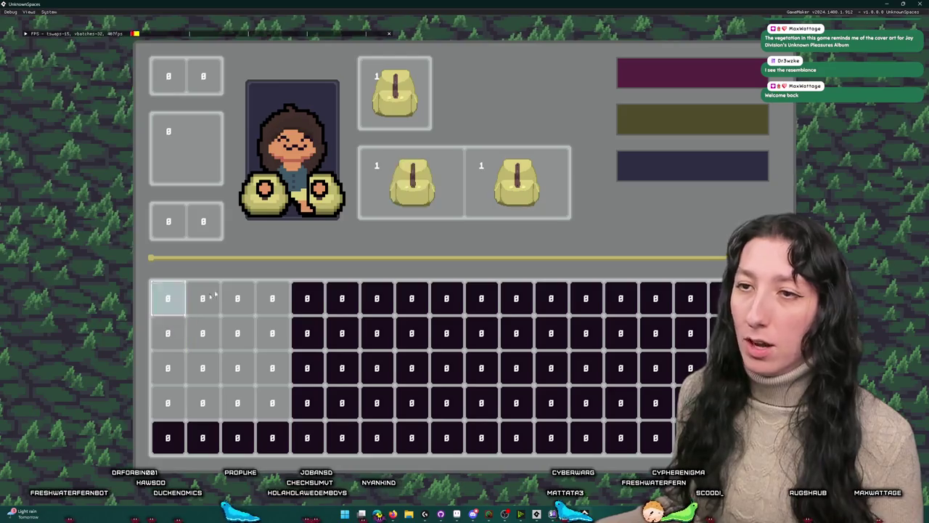
mouse_move(443, 190)
mouse_down()
mouse_move(308, 271)
mouse_move(182, 314)
mouse_up()
mouse_move(517, 182)
mouse_down()
mouse_move(400, 269)
mouse_move(200, 356)
mouse_move(254, 320)
mouse_up()
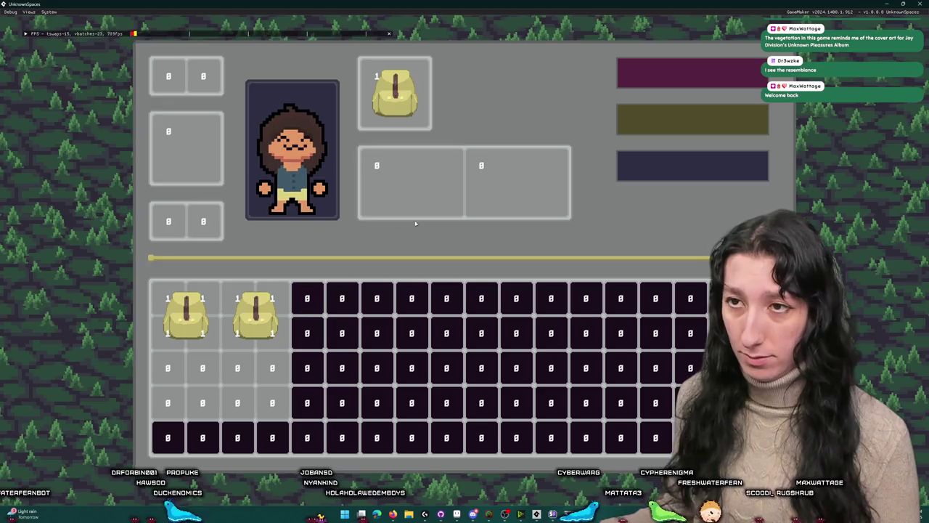
click(920, 3)
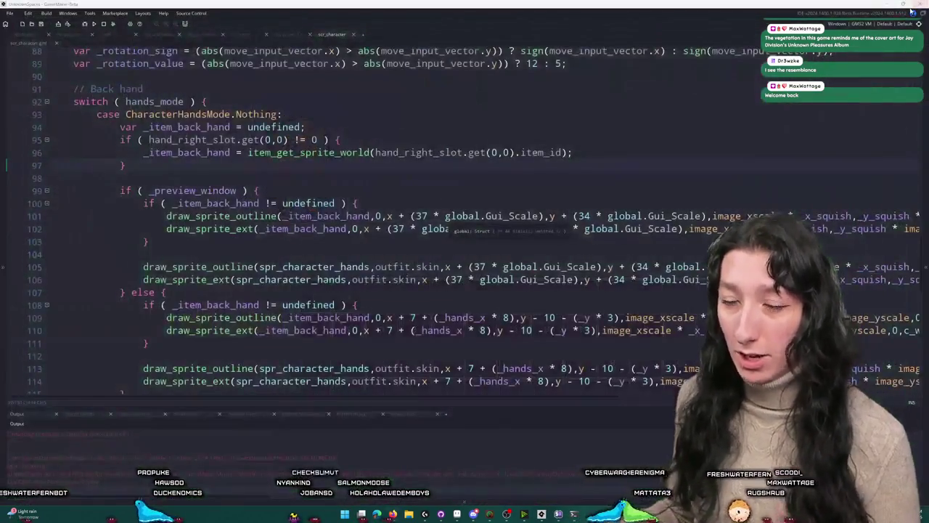
Step: Pencil extra olive pixels onto the left and right backpack straps of the character sprite
click(560, 514)
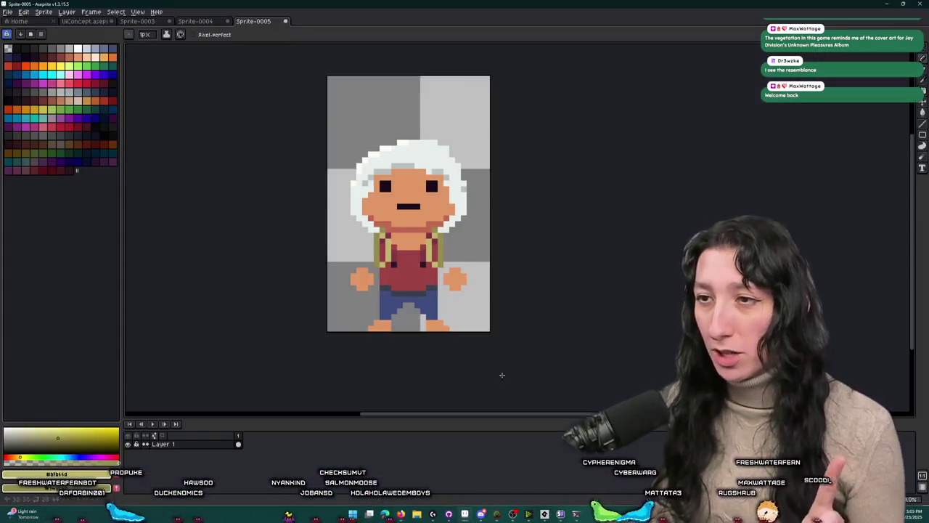
scroll(428, 200, up, 3)
scroll(428, 200, down, 3)
scroll(428, 200, up, 5)
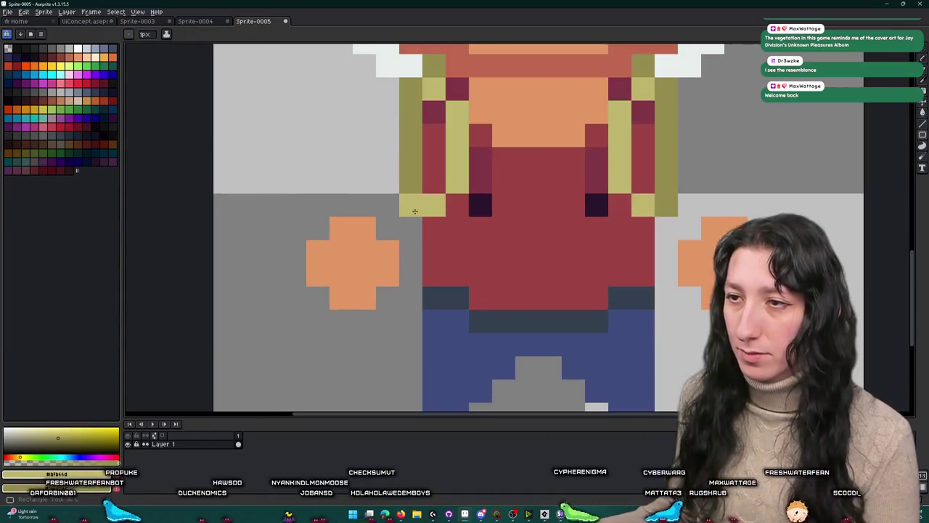
click(673, 217)
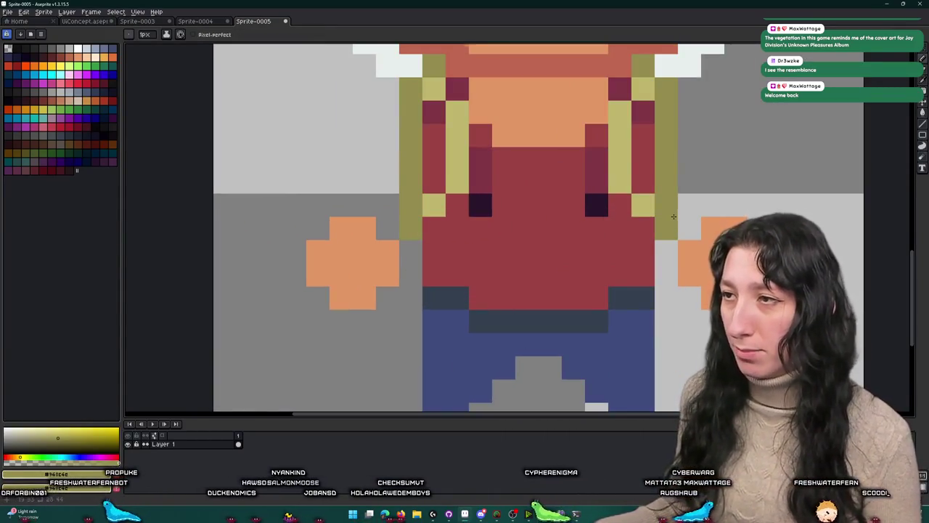
scroll(674, 217, down, 6)
scroll(519, 197, up, 5)
mouse_move(519, 197)
mouse_down()
mouse_move(501, 178)
mouse_move(501, 211)
mouse_up()
click(651, 218)
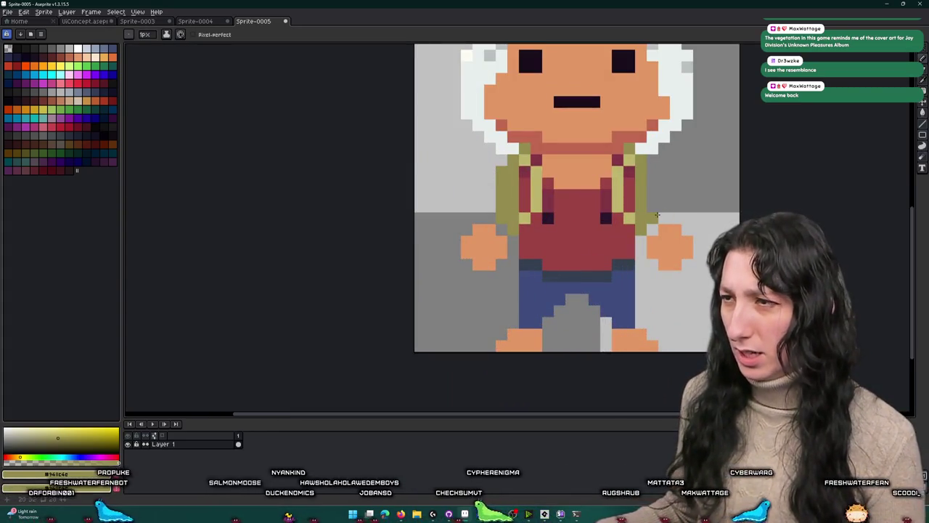
scroll(657, 215, down, 5)
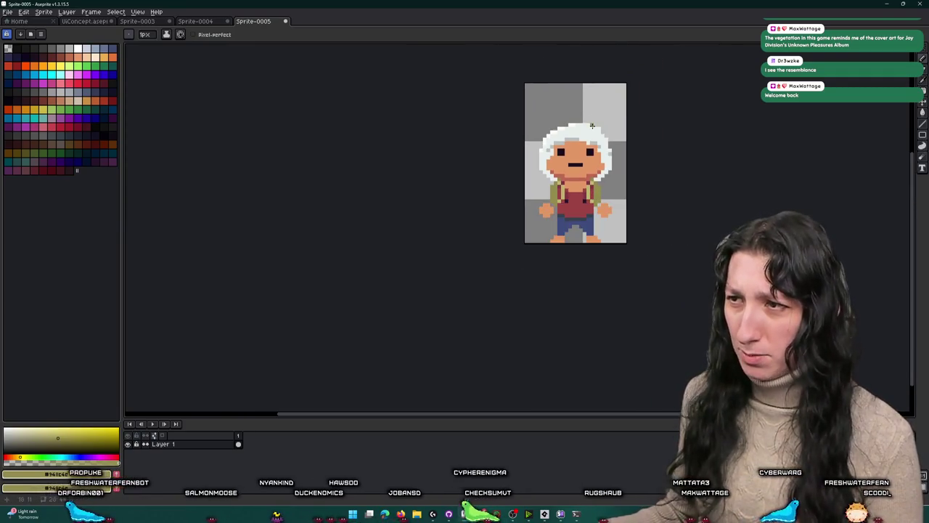
scroll(592, 126, down, 1)
scroll(633, 201, down, 1)
Step: Magic Wand-select all the olive pixels of both backpack straps
key(m)
scroll(488, 227, up, 1)
scroll(488, 227, up, 1)
scroll(392, 261, up, 2)
scroll(421, 255, up, 1)
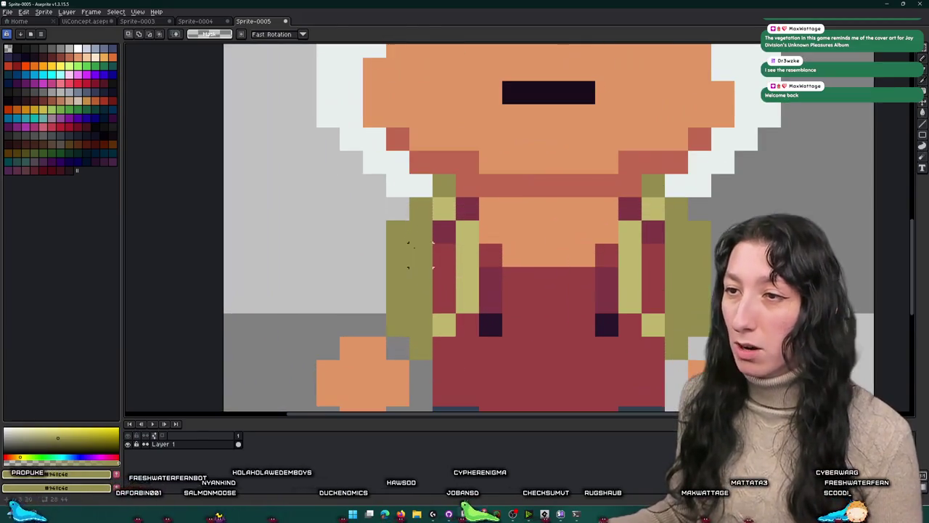
key(w)
click(421, 255)
shift+click(443, 276)
shift+click(444, 185)
shift+click(467, 261)
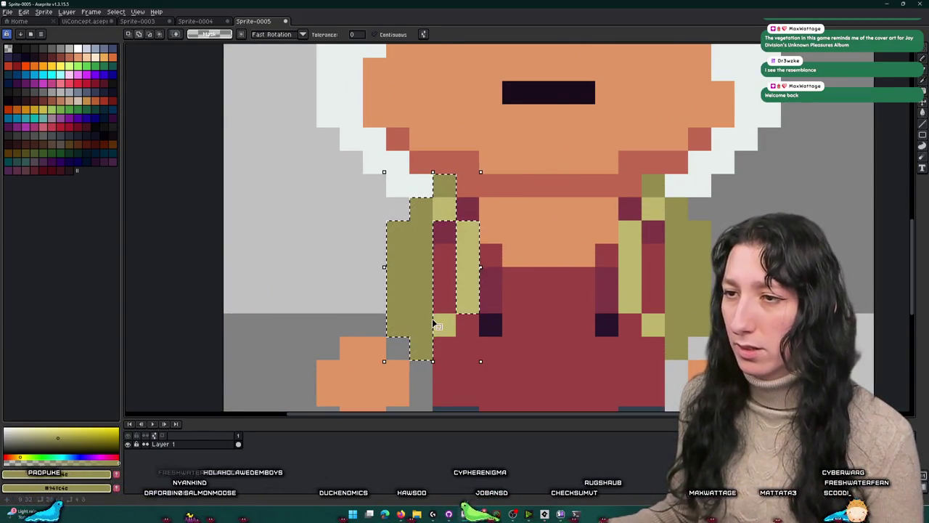
shift+click(437, 326)
shift+click(630, 267)
shift+click(654, 207)
shift+click(653, 324)
shift+click(676, 276)
scroll(659, 324, down, 2)
scroll(659, 324, down, 1)
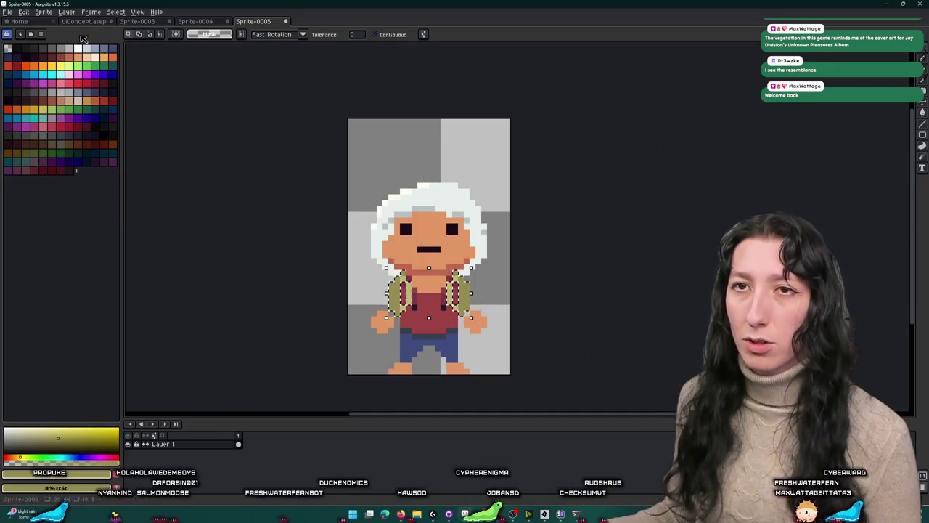
Step: Invert the selection and delete everything except the two straps
click(24, 11)
mouse_move(42, 196)
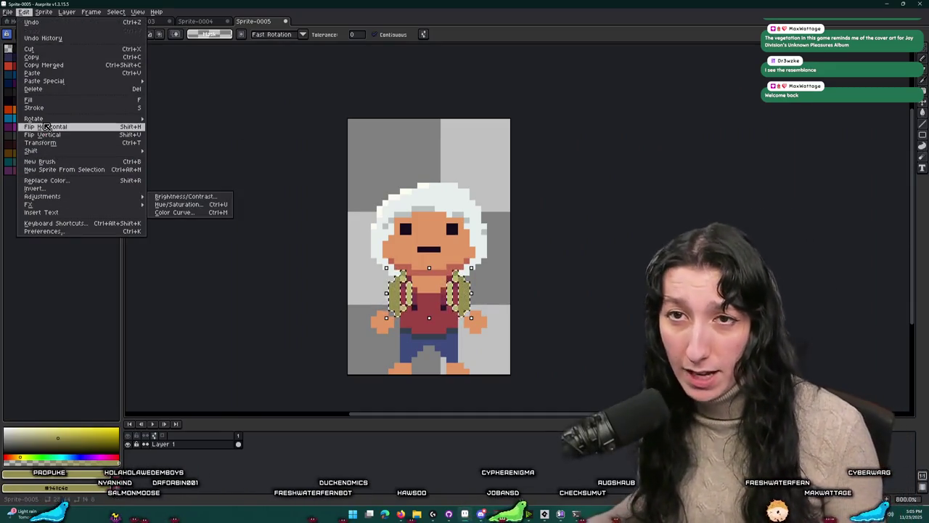
mouse_move(32, 151)
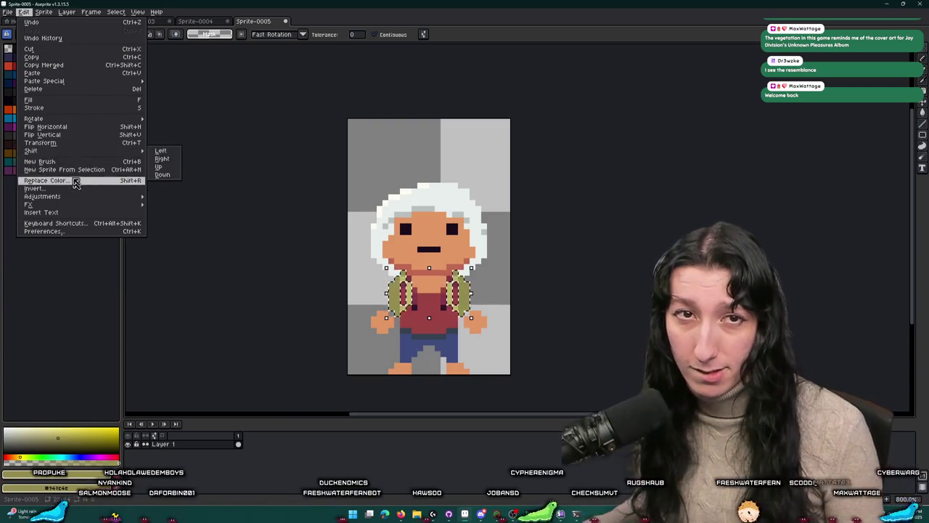
mouse_move(116, 12)
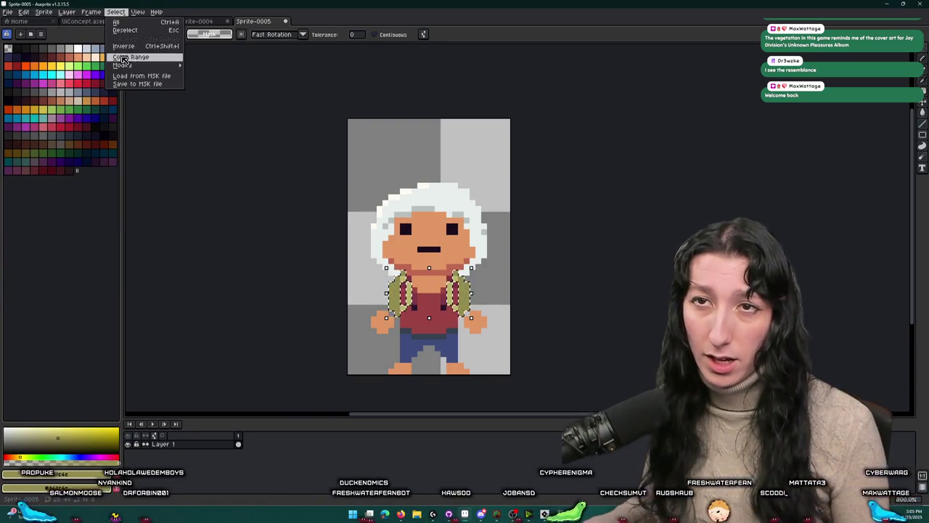
key(ctrl+shift+i)
key(Delete)
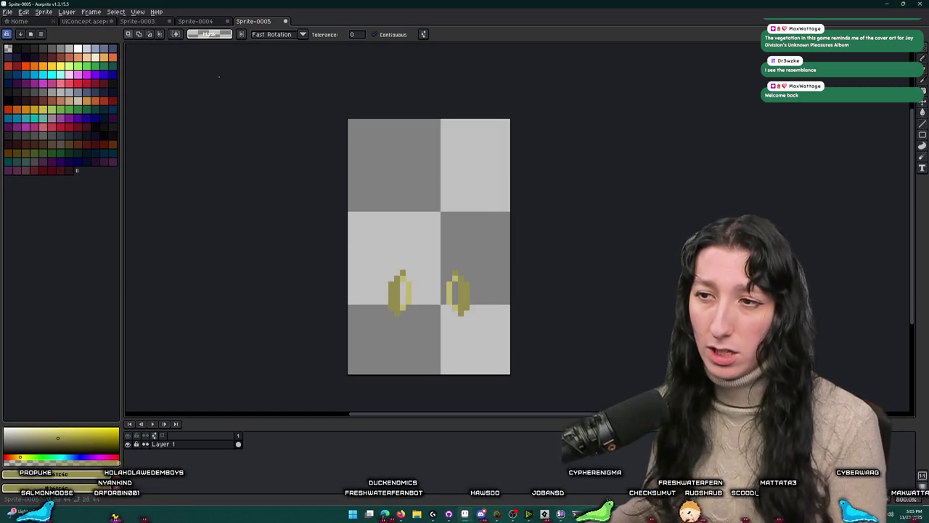
Step: Set the export location to the UnknownSpaces project's Art folder under Documents/GitHub
key(ctrl+alt+shift+s)
click(385, 157)
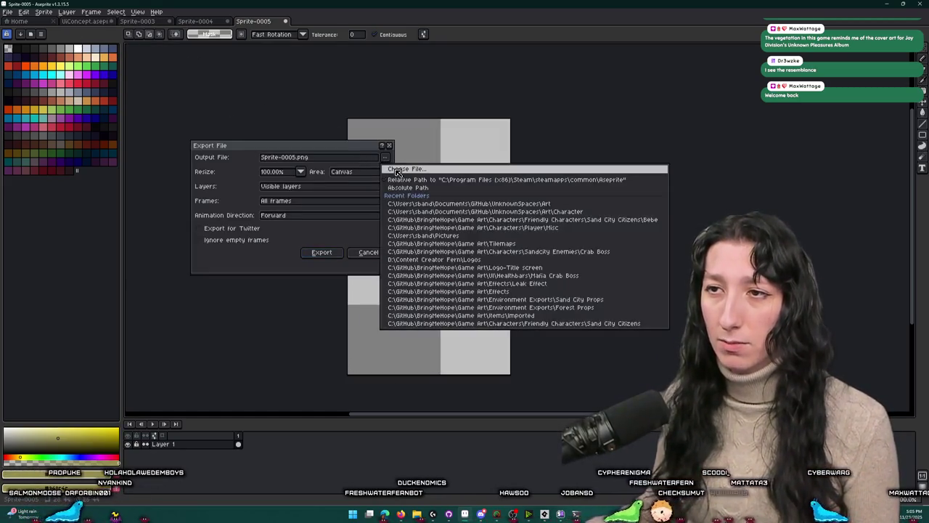
click(397, 170)
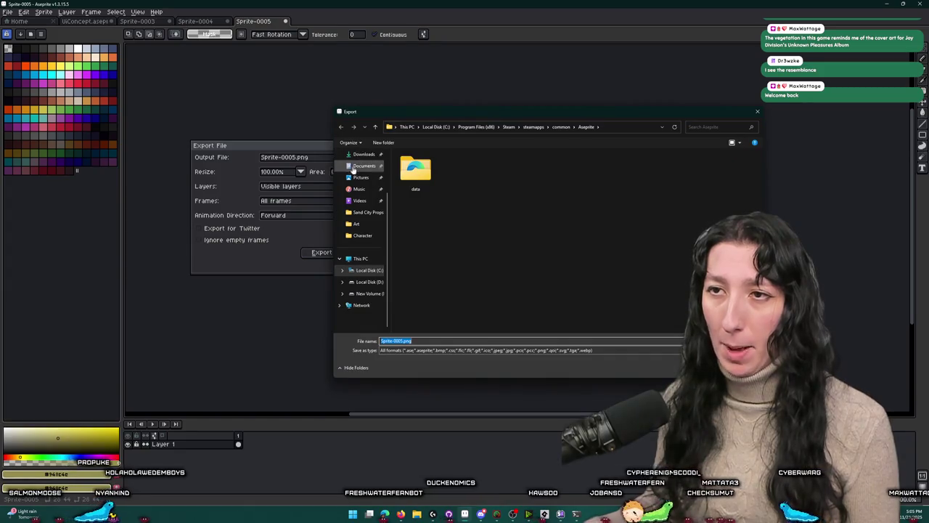
scroll(357, 175, up, 1)
click(360, 177)
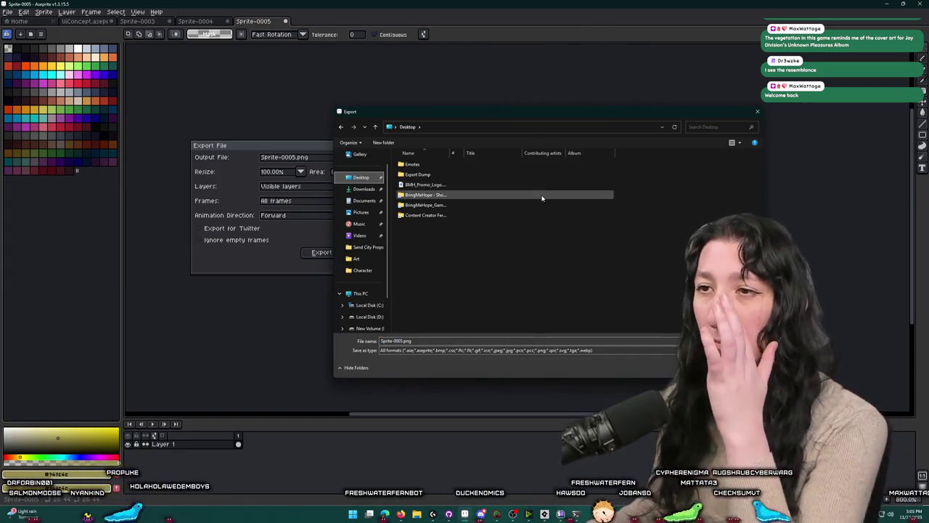
click(366, 201)
double_click(418, 235)
double_click(428, 194)
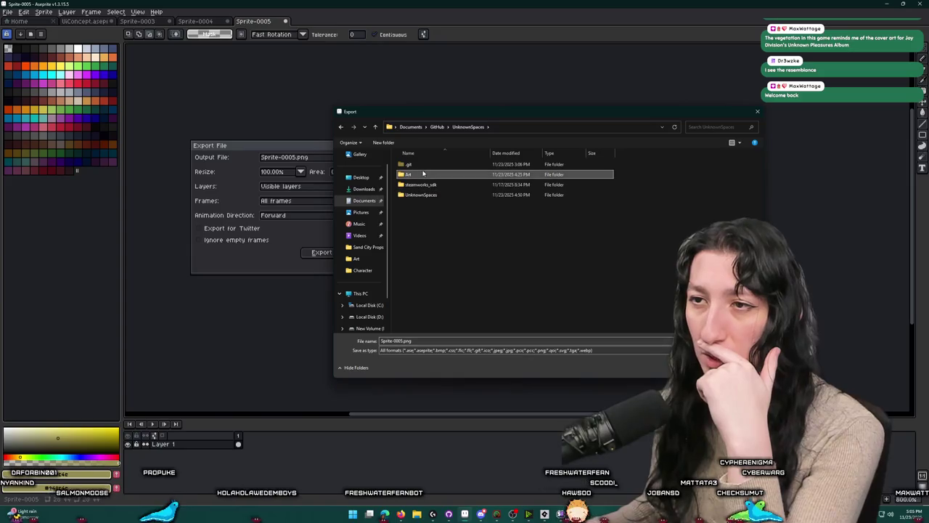
double_click(424, 173)
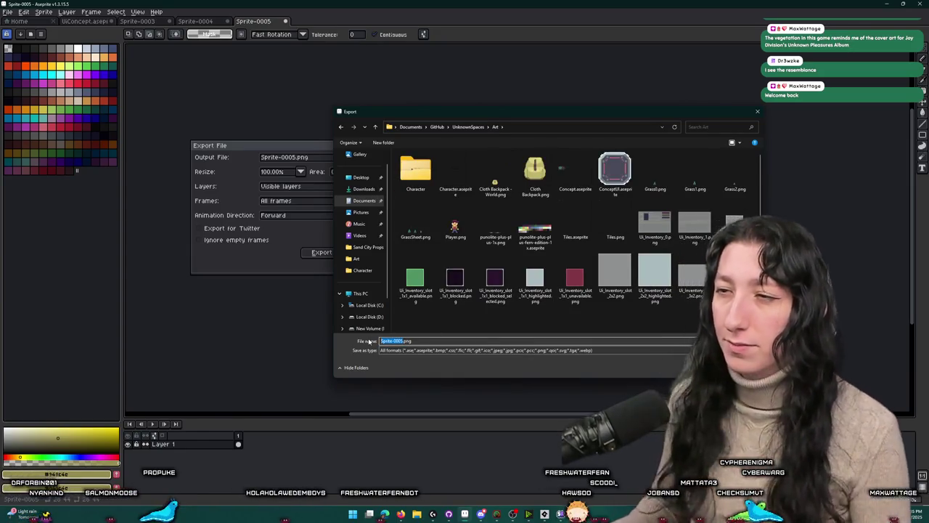
Step: Export the strap sprite as PNG named 'Cloth Backpack - Character.png'
text(Cloth.png)
text( Backpack - Characte)
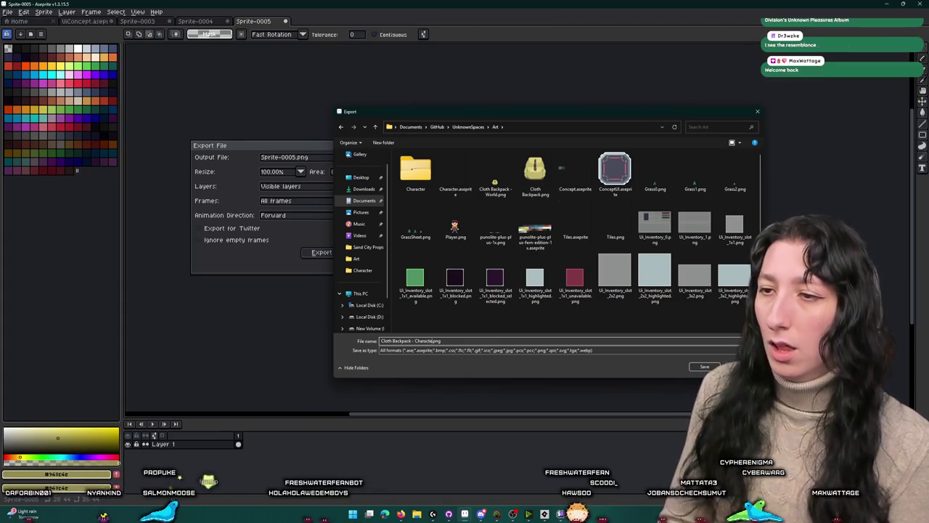
text(r)
key(Return)
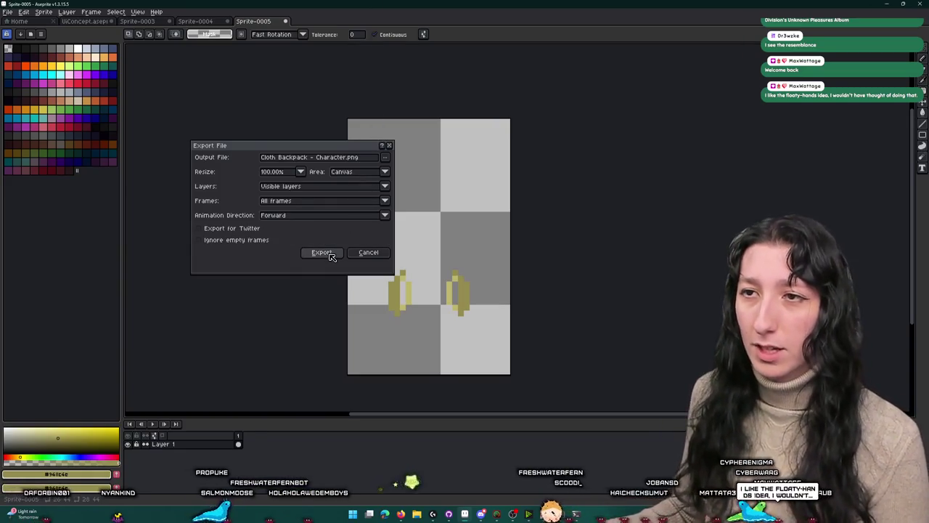
click(322, 252)
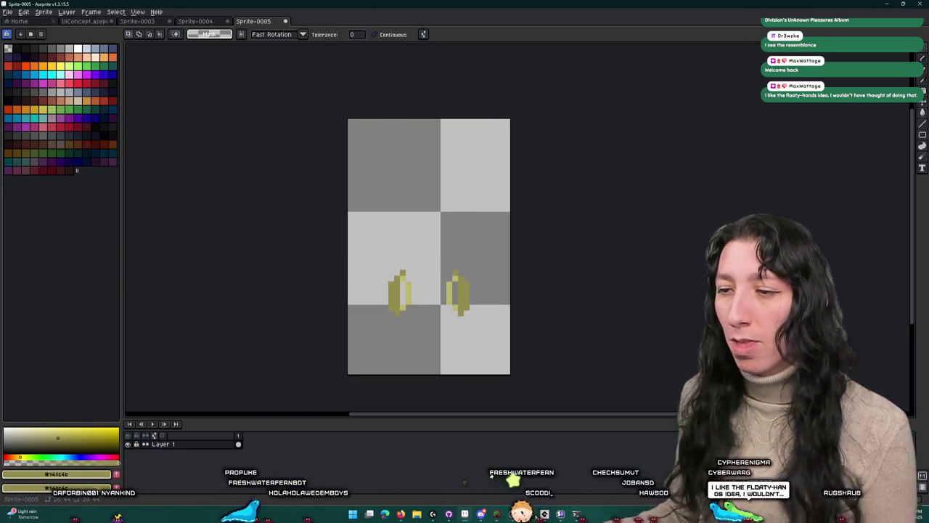
key(alt+Tab)
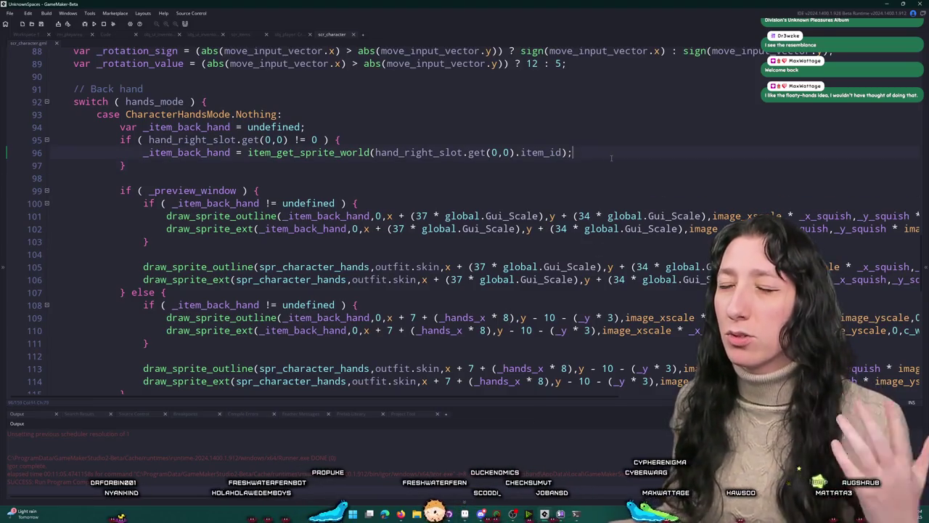
Step: Import the exported strap PNG into spr_item_backpack_cloth_character, replacing its image
click(924, 83)
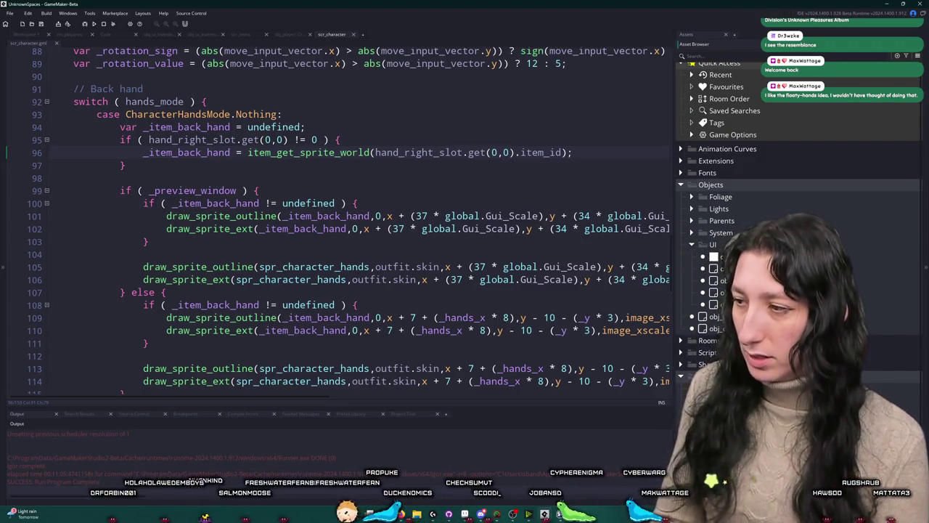
click(25, 34)
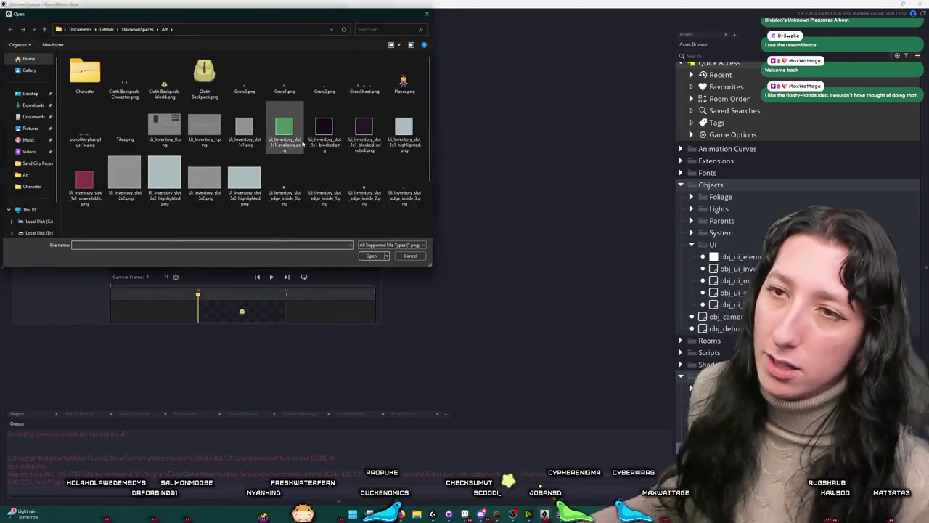
double_click(204, 75)
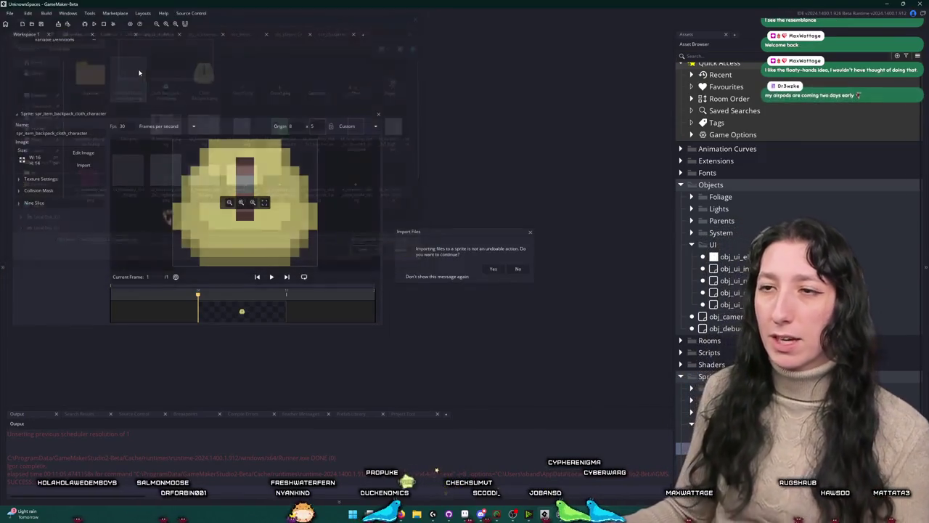
click(492, 269)
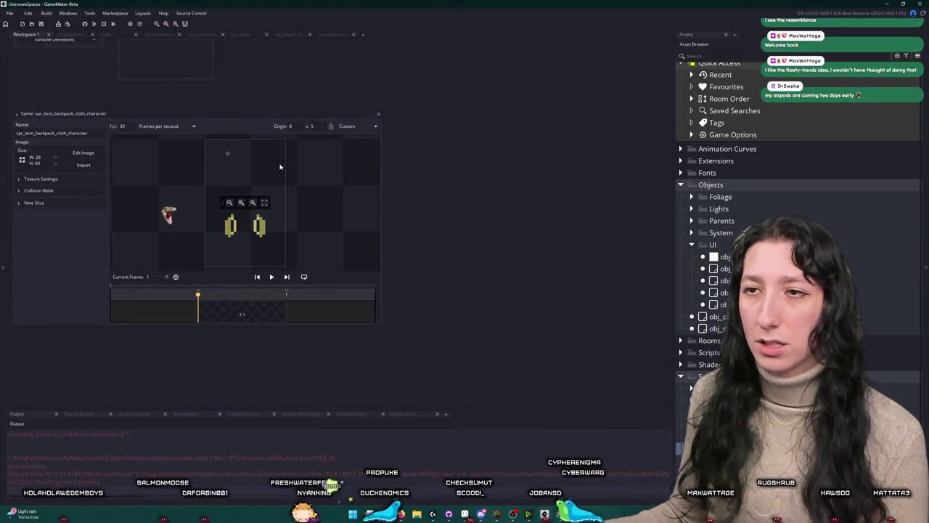
Step: Set the sprite's origin to Top Centre (14, 0)
click(351, 126)
click(350, 146)
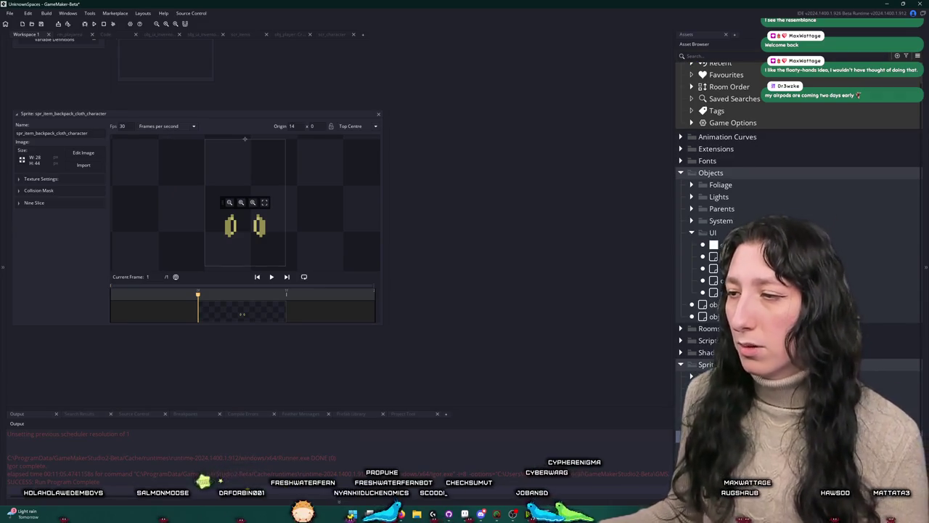
click(378, 114)
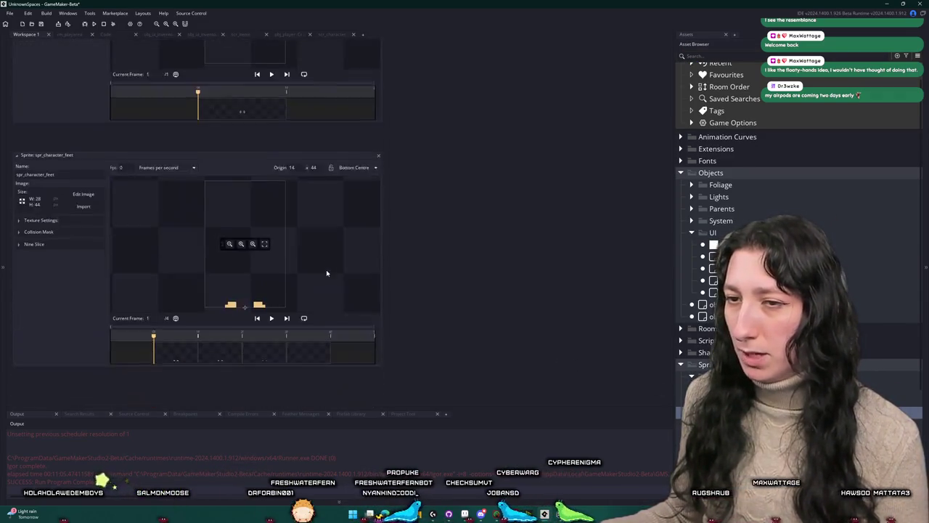
key(ctrl+z)
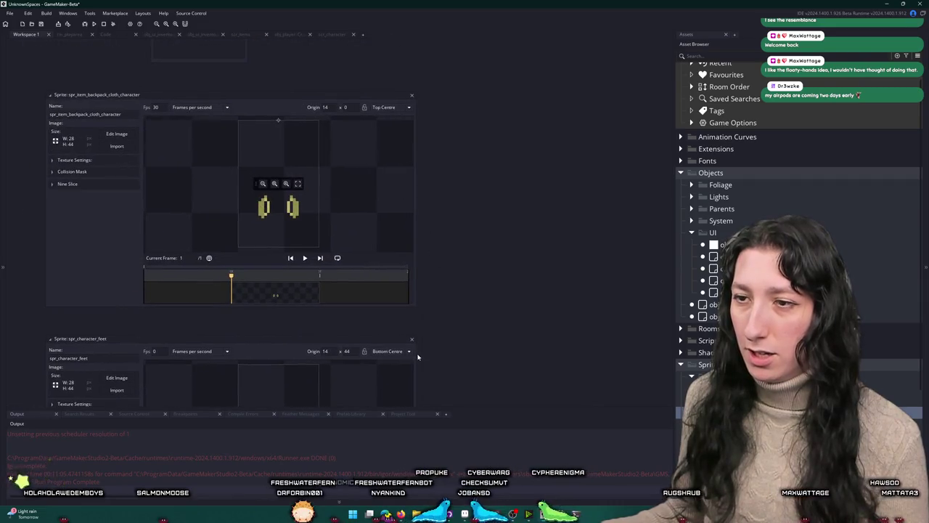
click(395, 107)
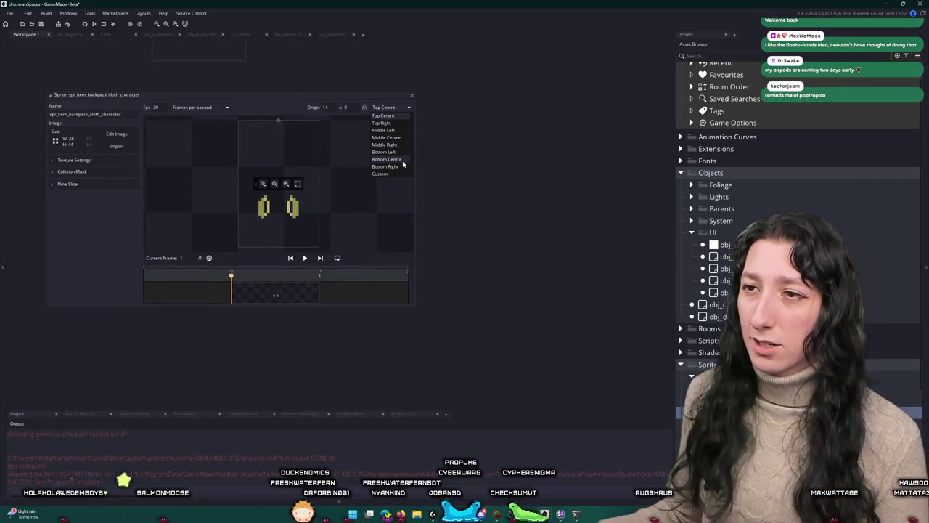
Step: Move the sprite origin to Bottom Centre (14, 44), collapse it, and close the obj_ui_inventory editor
click(396, 160)
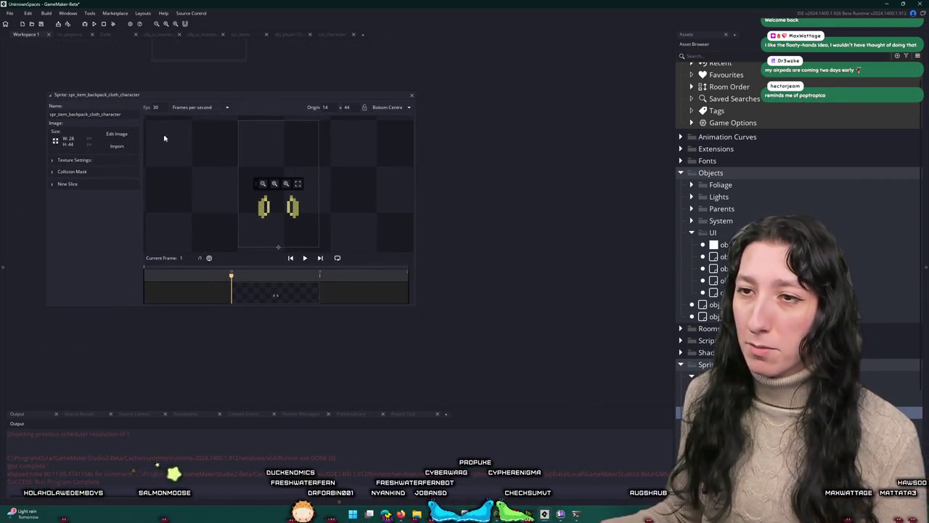
click(412, 95)
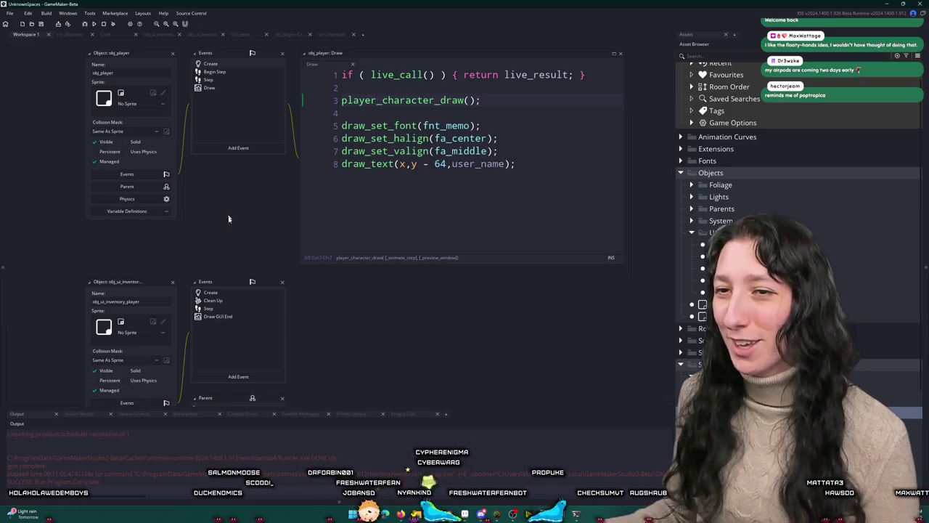
scroll(198, 225, down, 1)
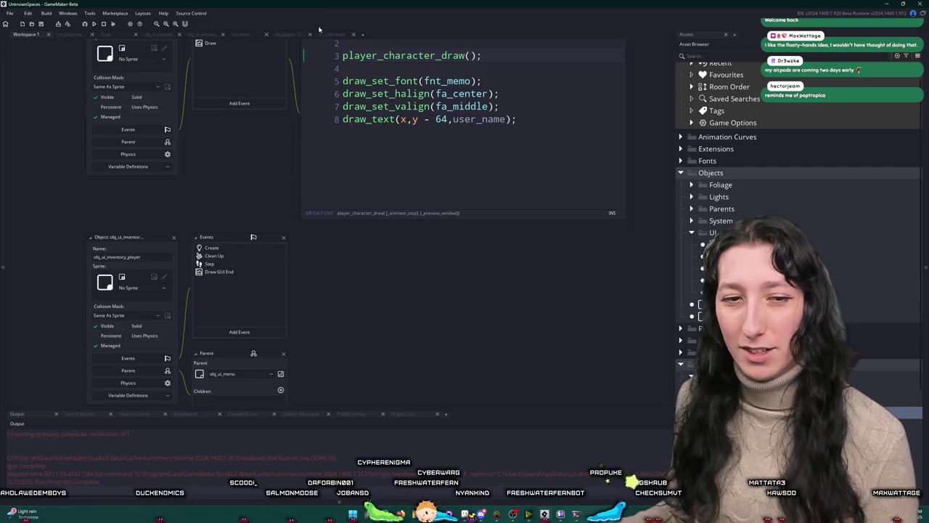
click(173, 237)
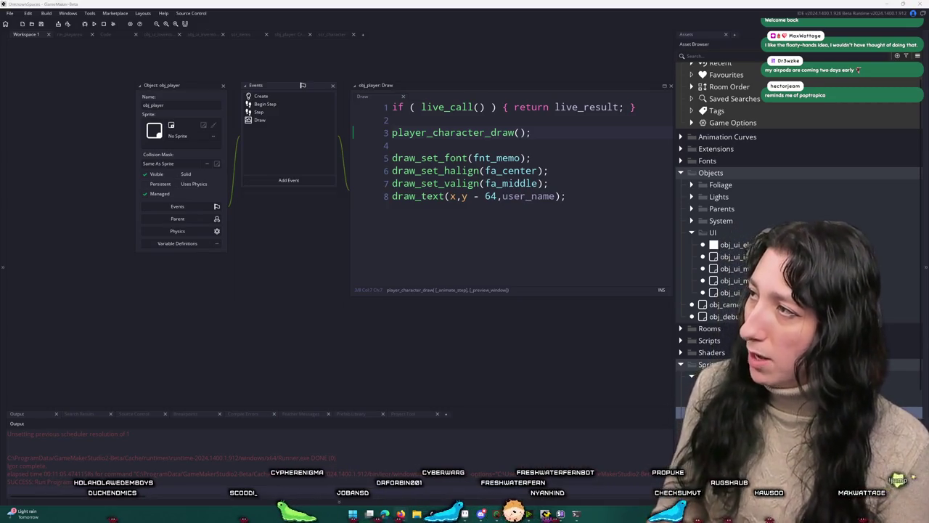
key(alt+Tab)
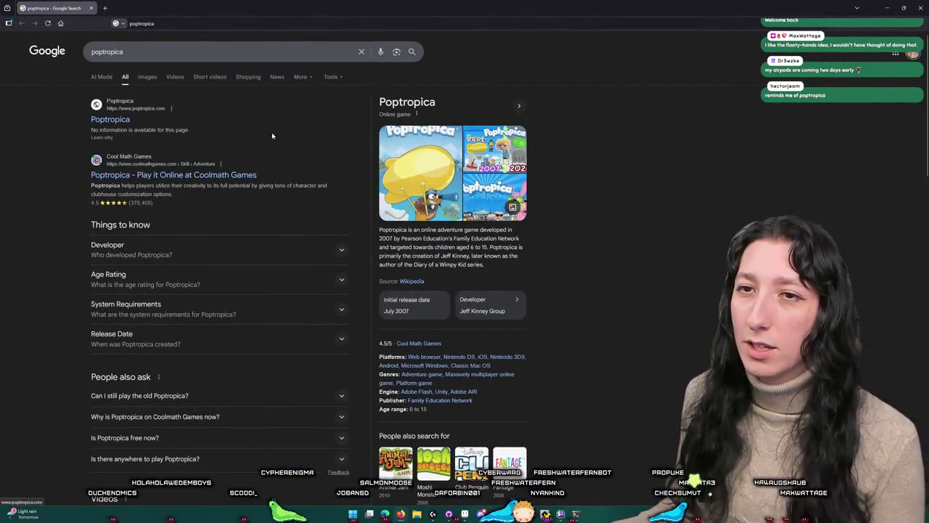
click(421, 209)
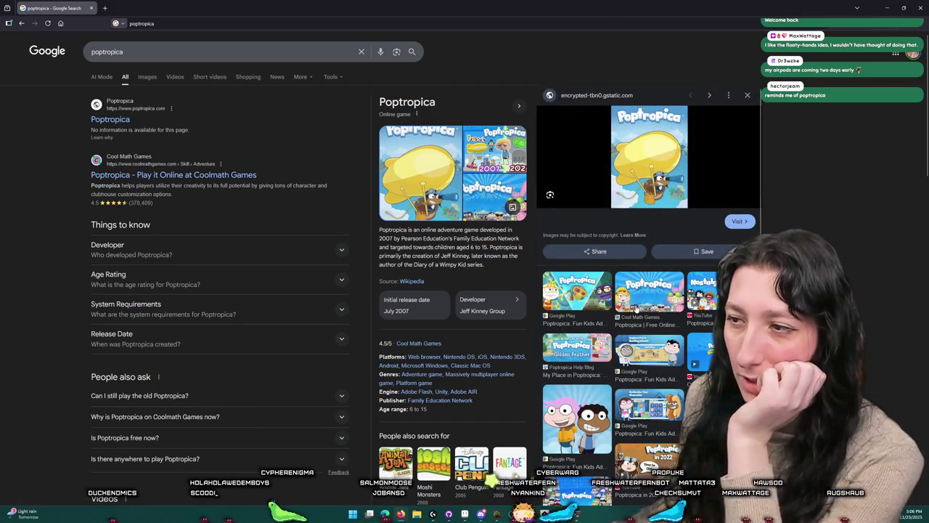
click(493, 152)
click(480, 198)
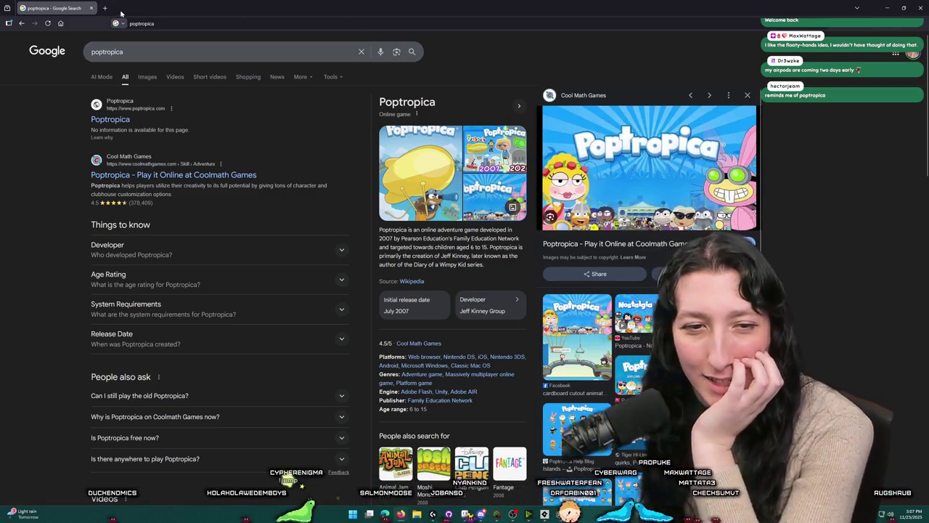
key(alt+Tab)
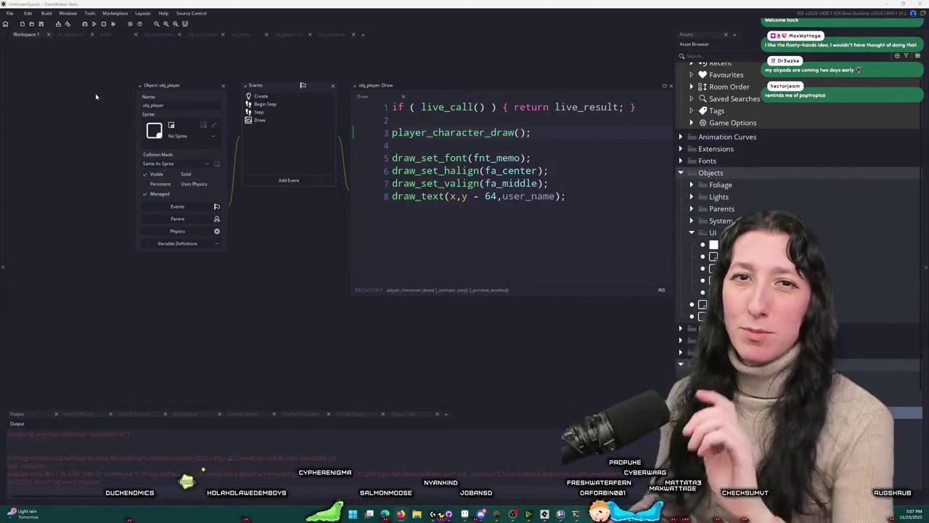
Step: Paste and undo the backpack sprite name on line 8, then open scr_character and the asset search
click(579, 200)
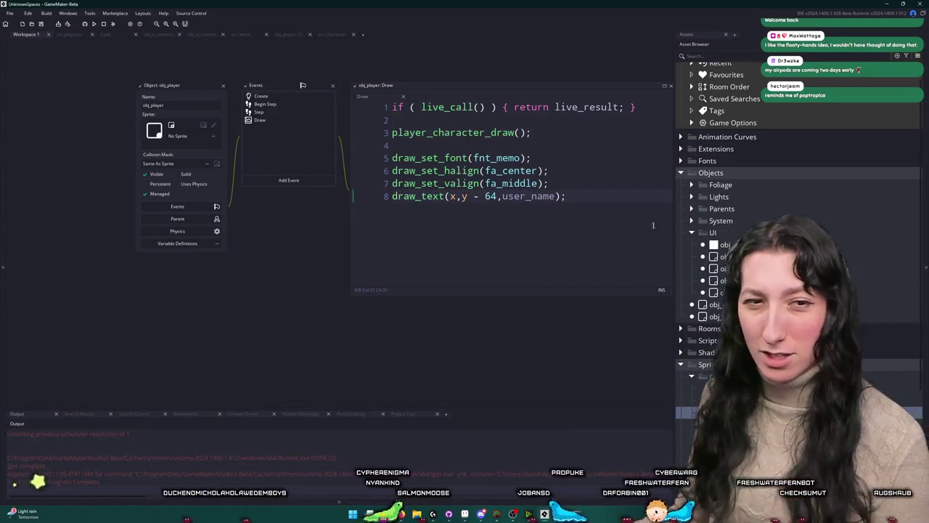
text(spr_item_backpack_cloth_character)
key(ctrl+z)
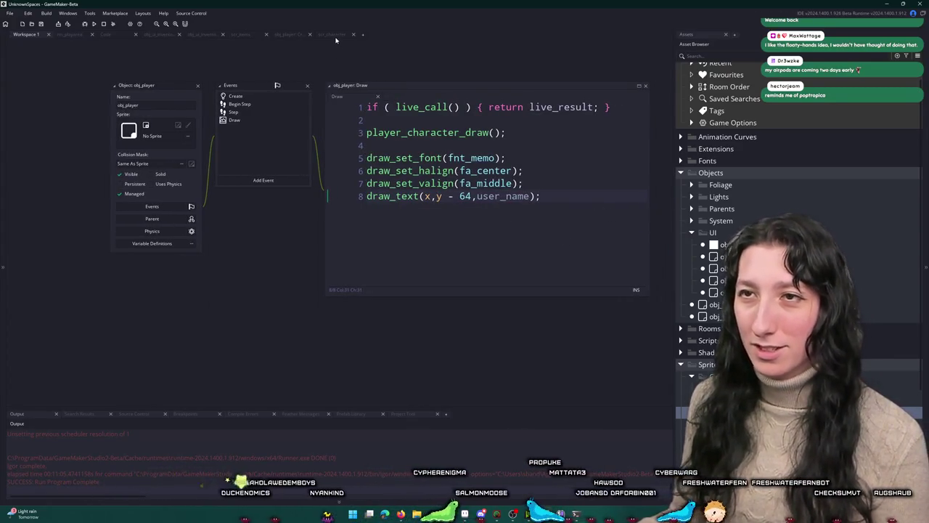
click(332, 34)
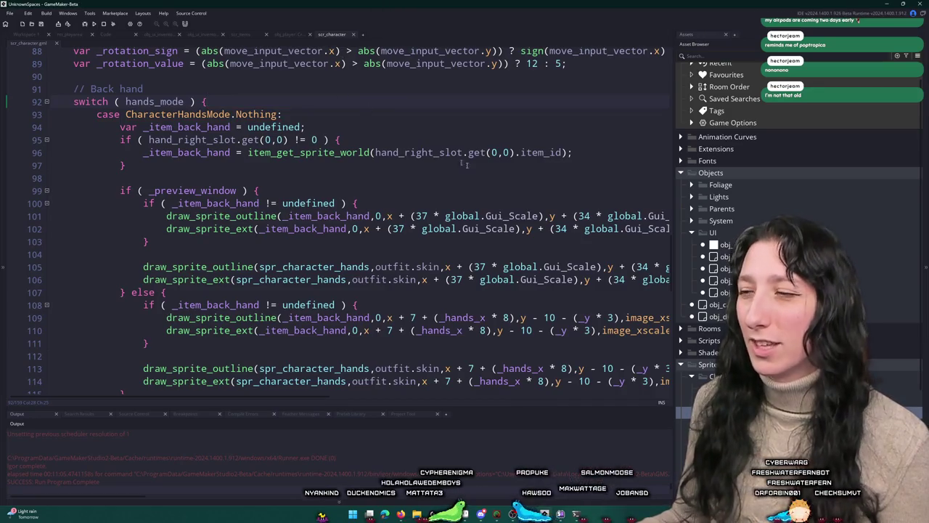
key(ctrl+t)
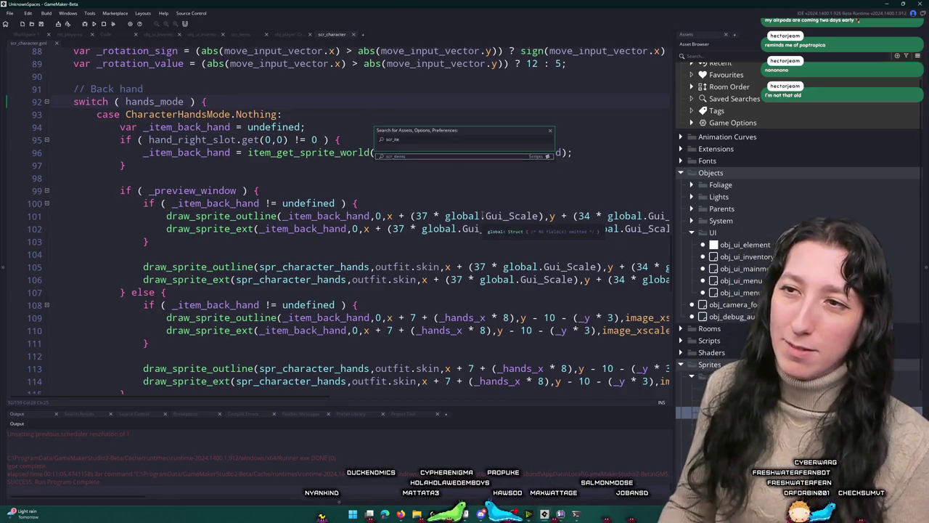
Step: Open scr_items, add a _character_sprite parameter to ItemObject, and assign sprite_character = _character_sprite
key(Return)
scroll(423, 241, up, 3)
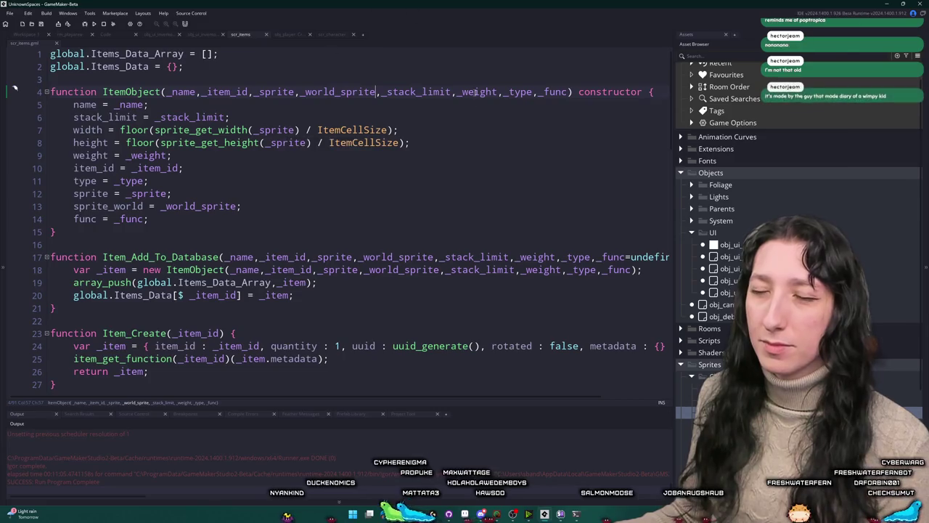
text(,_character_spri)
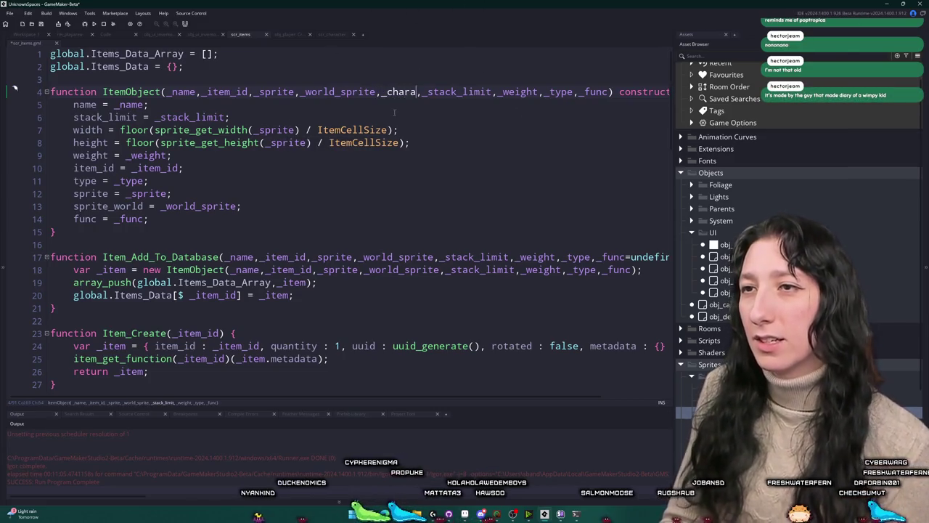
text(te)
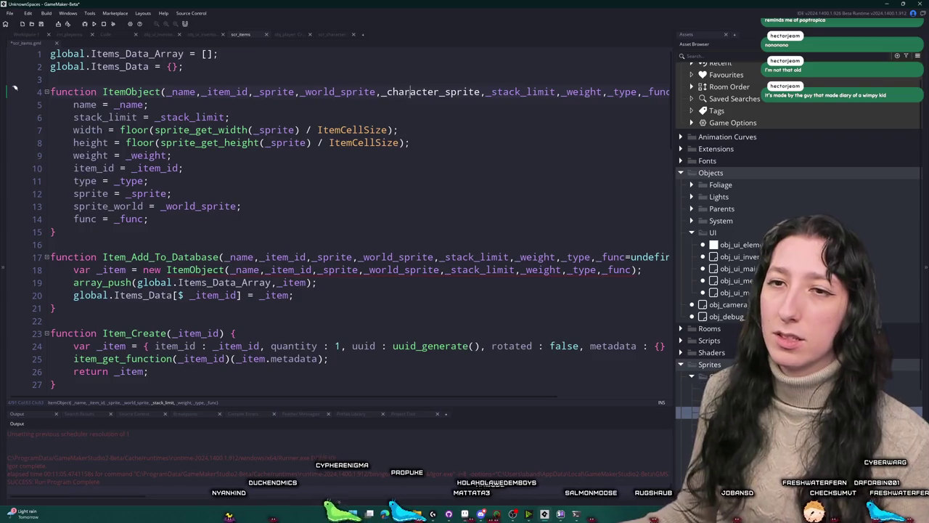
click(243, 206)
key(ctrl+d)
double_click(199, 218)
text(_character_sprite)
double_click(81, 220)
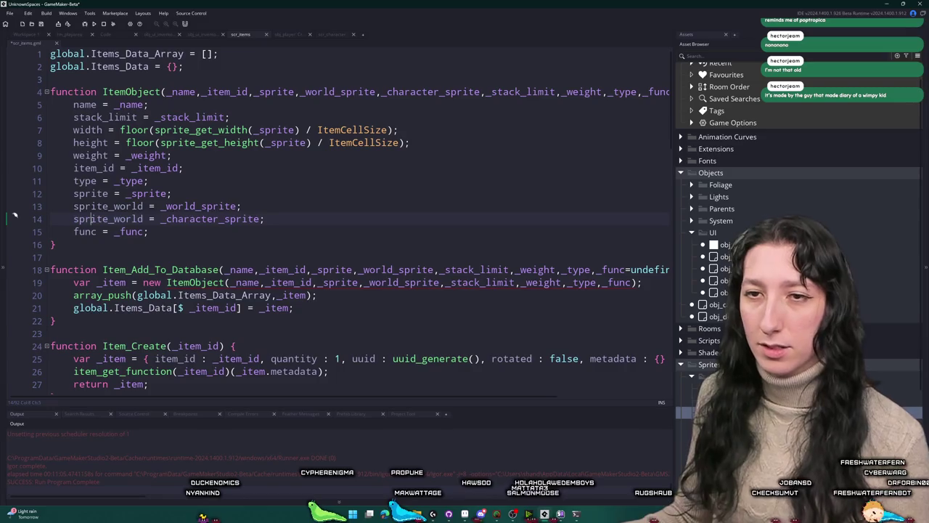
text(sprite_charac)
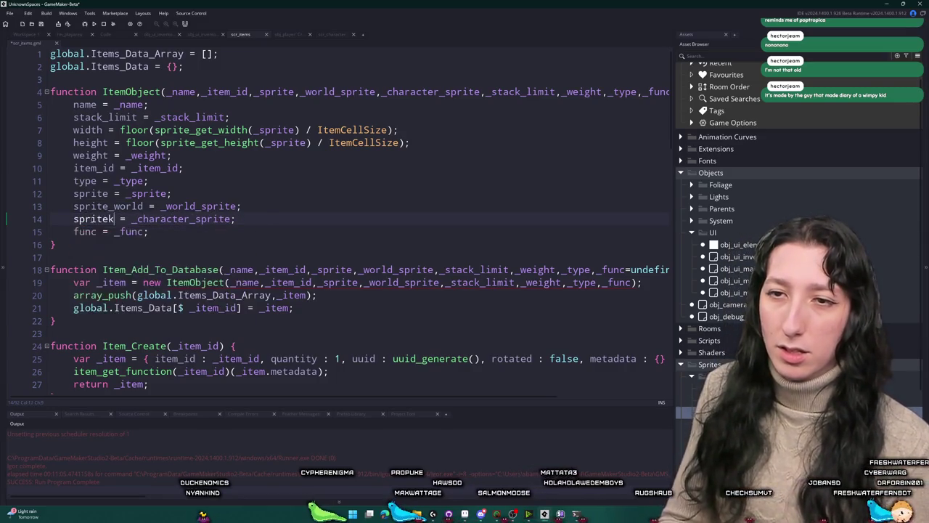
text(ter)
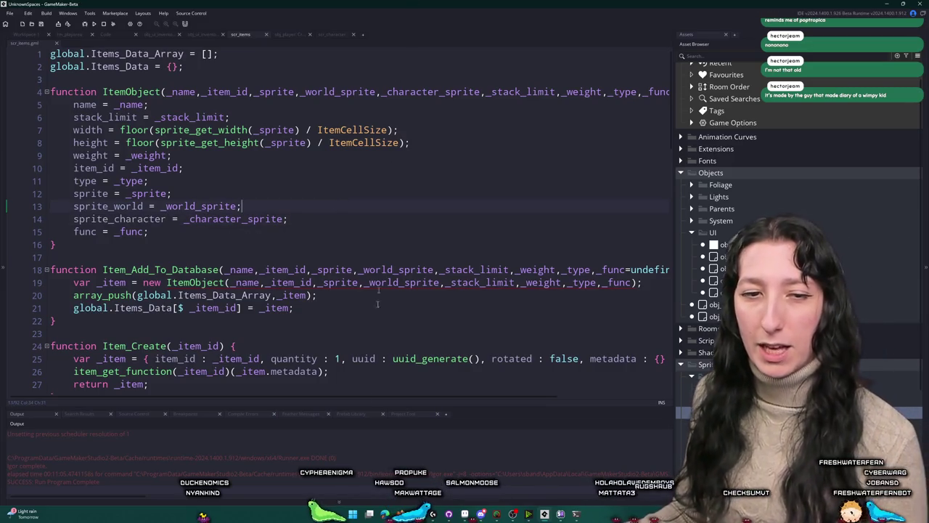
Step: Pass _character_sprite into the new ItemObject call inside Item_Add_To_Database
scroll(416, 255, down, 3)
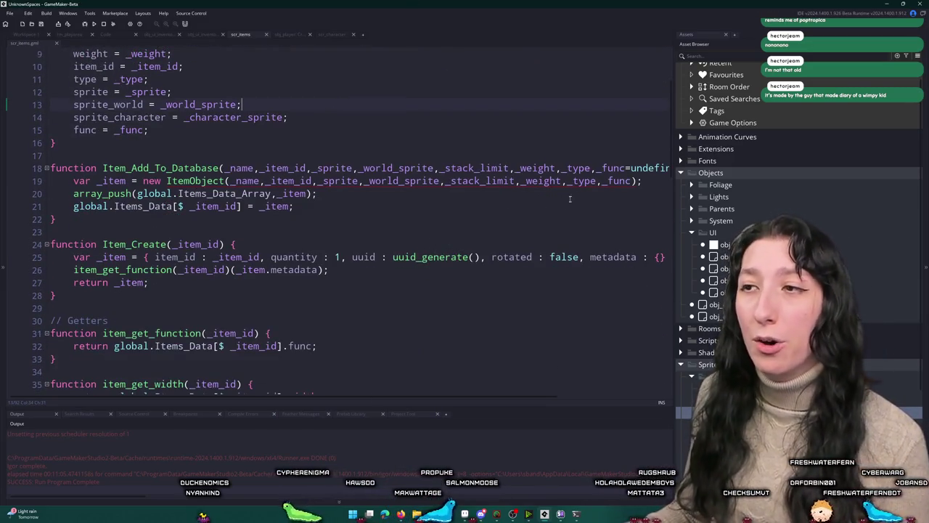
click(446, 180)
text(_character_sprite)
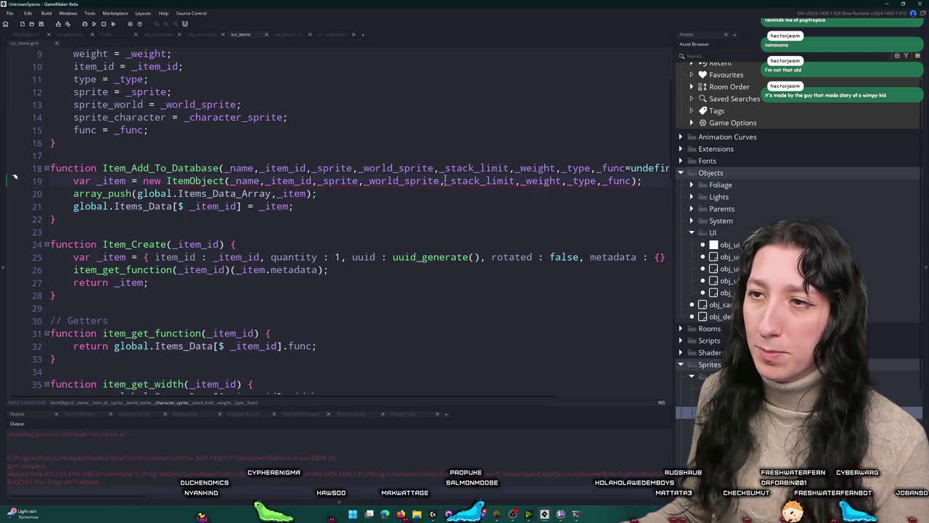
text(,_)
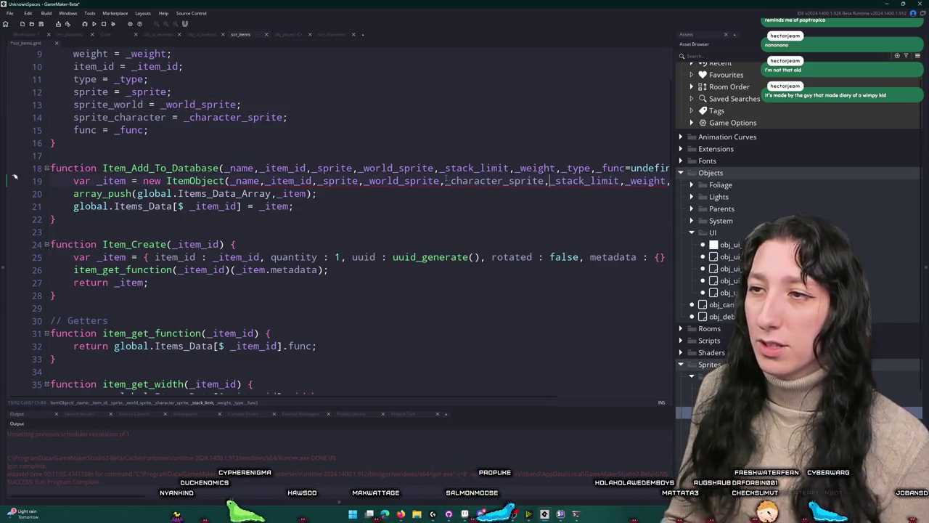
click(445, 168)
text(_character_sprite,_)
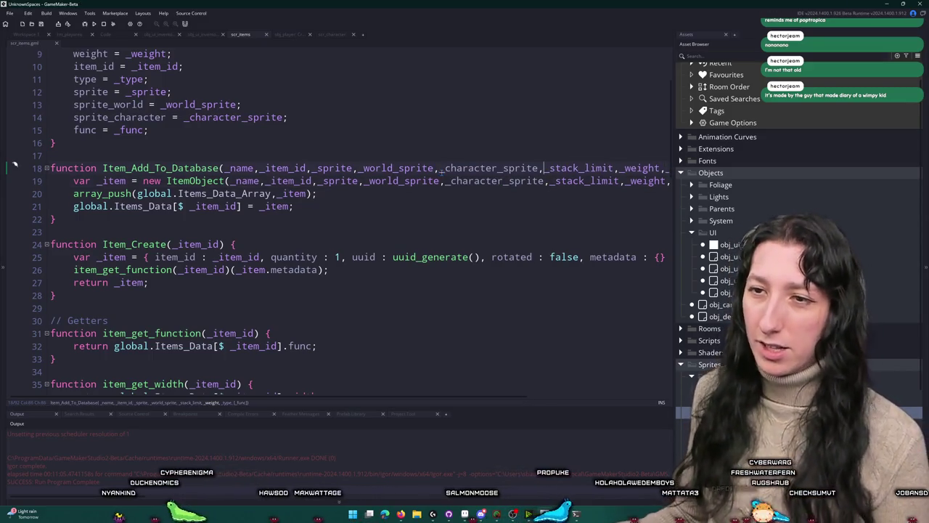
scroll(440, 169, down, 2)
scroll(439, 168, down, 10)
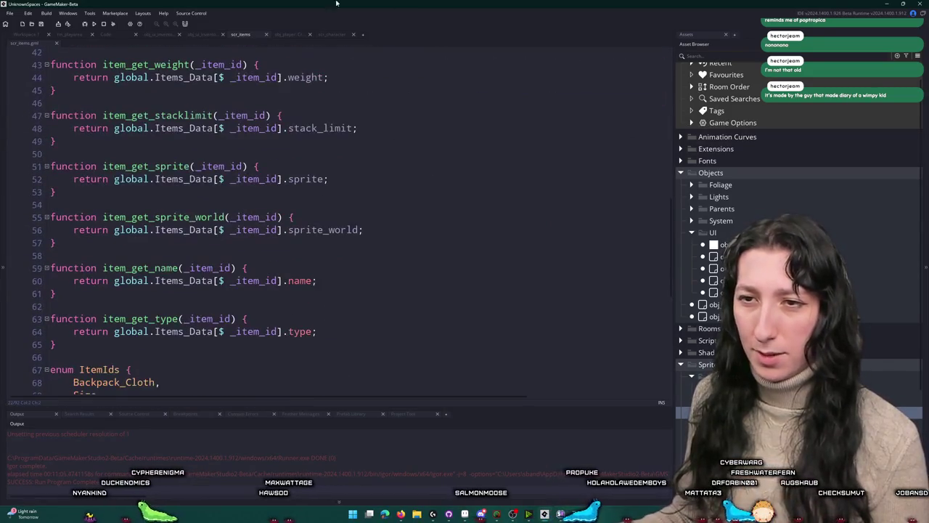
Step: Duplicate item_get_sprite_world and make the copy return .sprite_character
drag(166, 255, 45, 204)
key(ctrl+d)
double_click(323, 280)
text(_character_sprite)
key(ctrl+z)
click(339, 280)
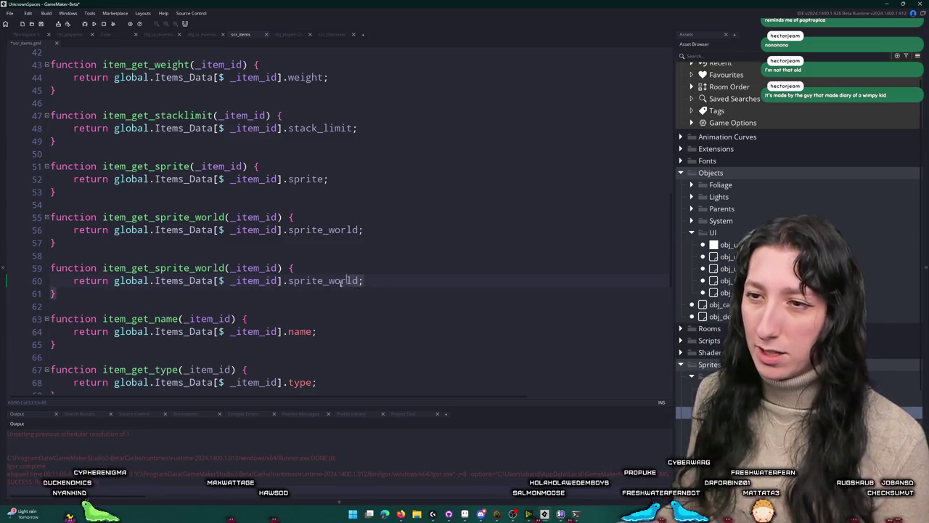
key(BackSpace)
key(BackSpace)
key(Delete)
key(Delete)
key(Delete)
text(charac)
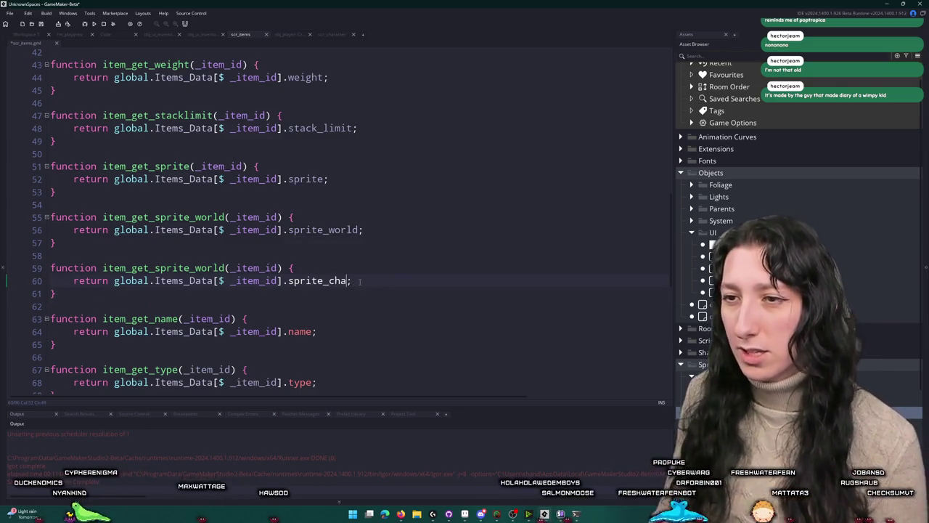
text(ter)
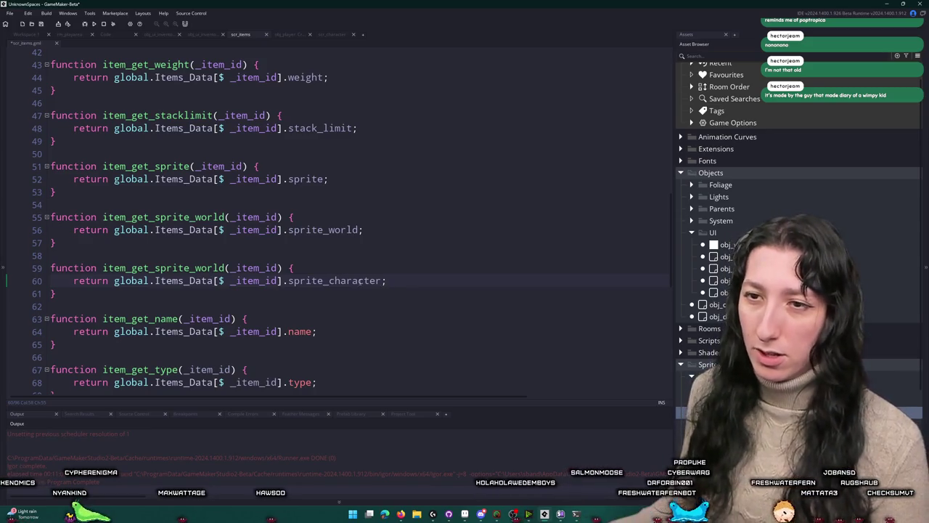
Step: Rename the copied getter to item_get_sprite_character
click(226, 268)
click(196, 268)
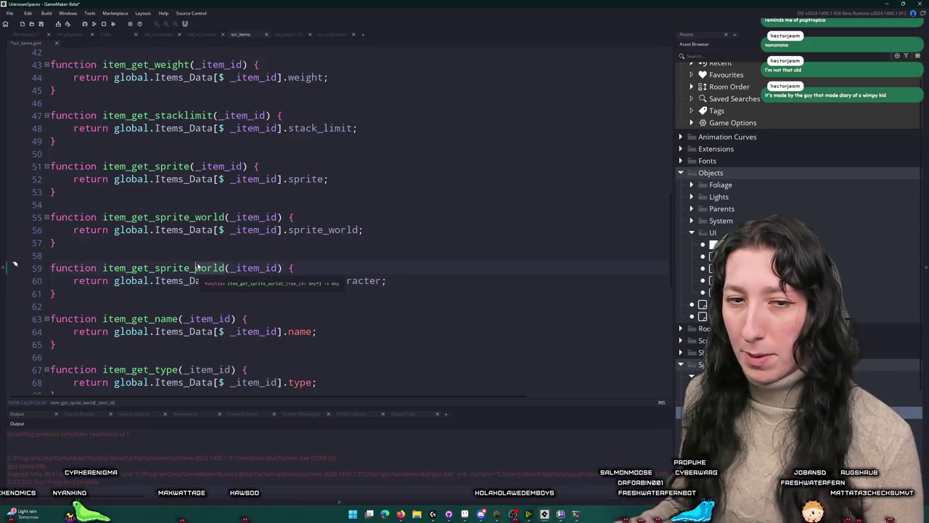
key(Delete)
key(Delete)
key(Delete)
text(characte)
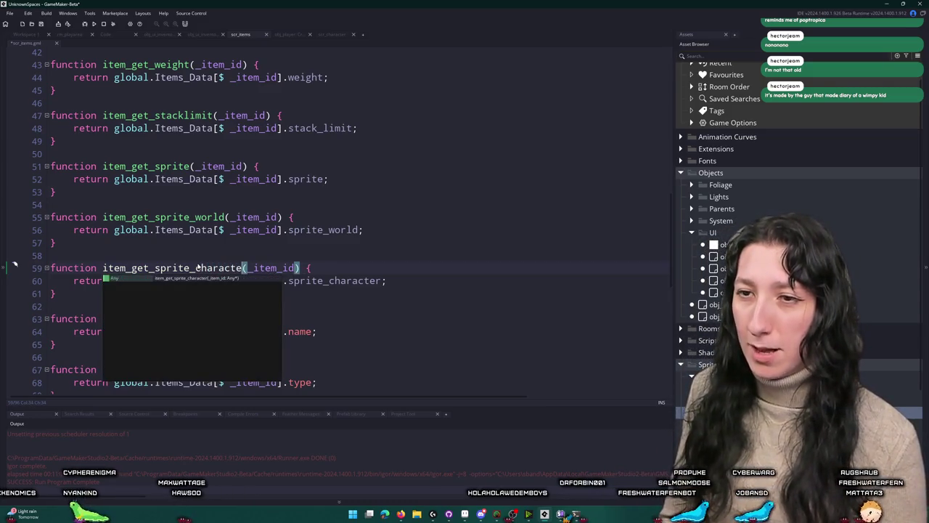
text(r)
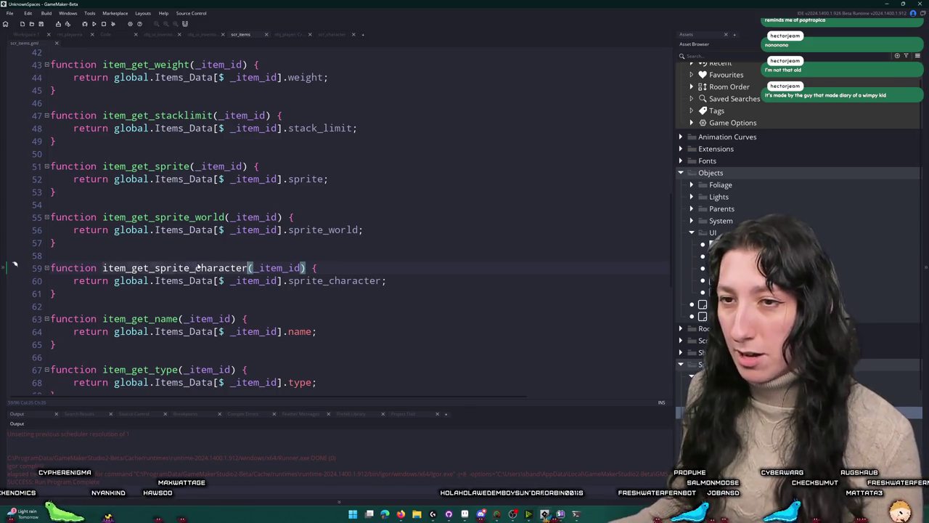
scroll(293, 155, up, 9)
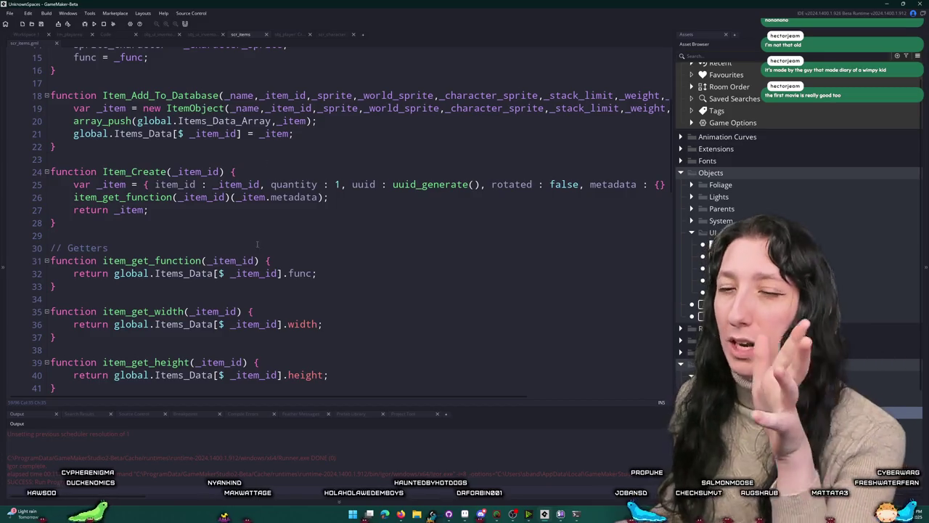
scroll(264, 161, up, 5)
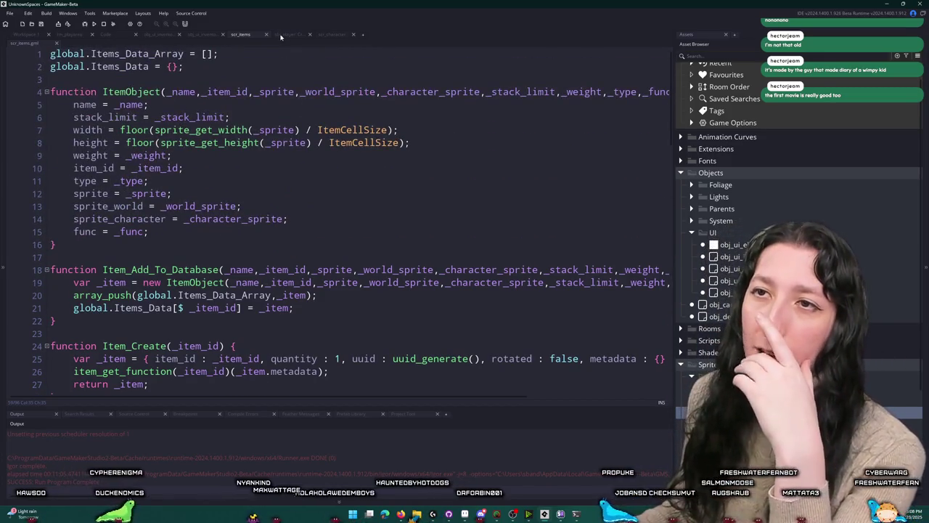